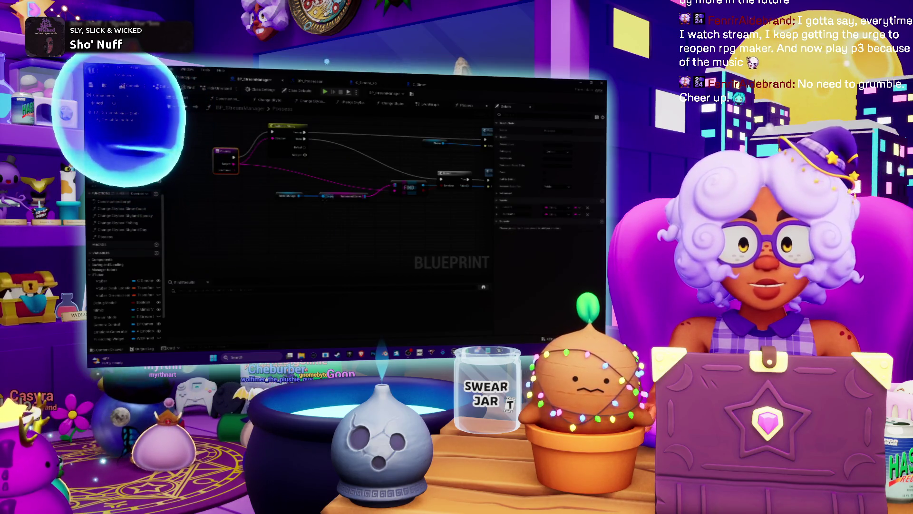
Select the Possess node and trace its wire to the FIND node.
left_click(228, 177)
left_click_drag(227, 178, 411, 206)
scroll(413, 160, "up", 2)
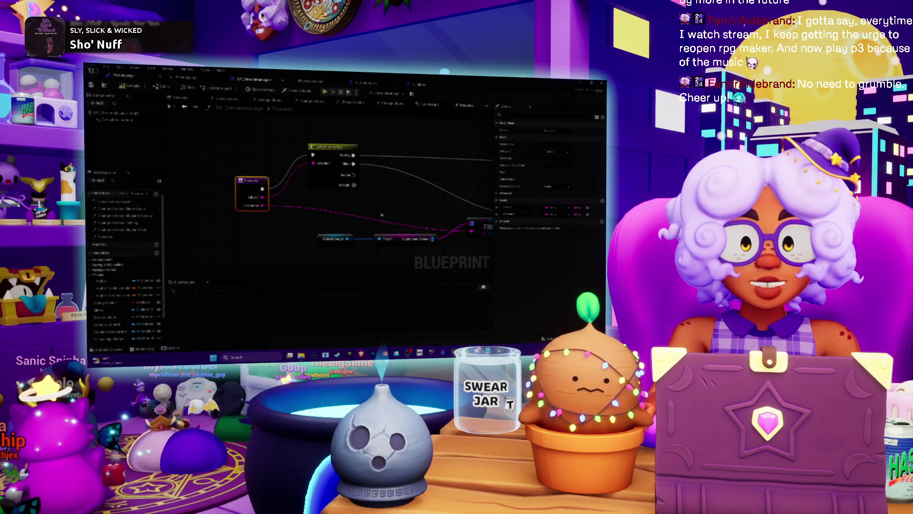
In the Level Blueprint, add a 'find' node wired from the event pin.
key("ctrl+Tab")
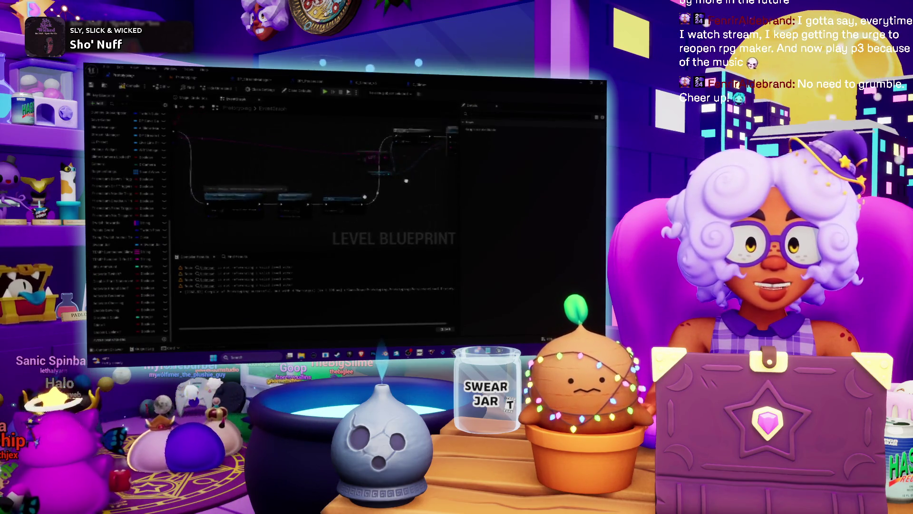
scroll(368, 178, "up", 2)
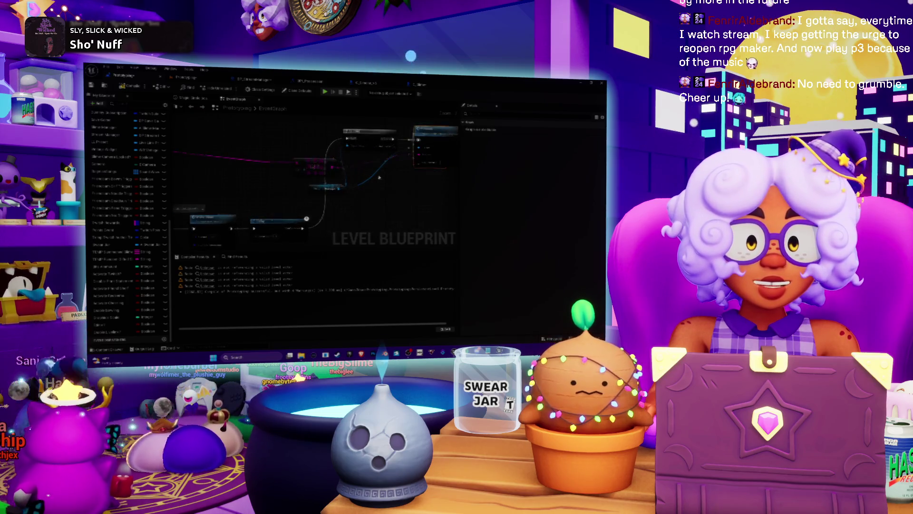
scroll(360, 173, "down", 3)
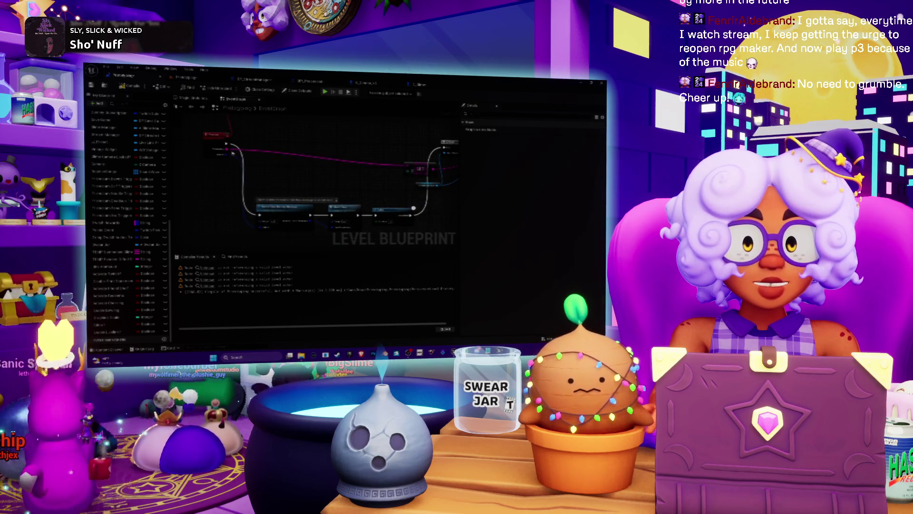
left_click_drag(335, 207, 333, 193)
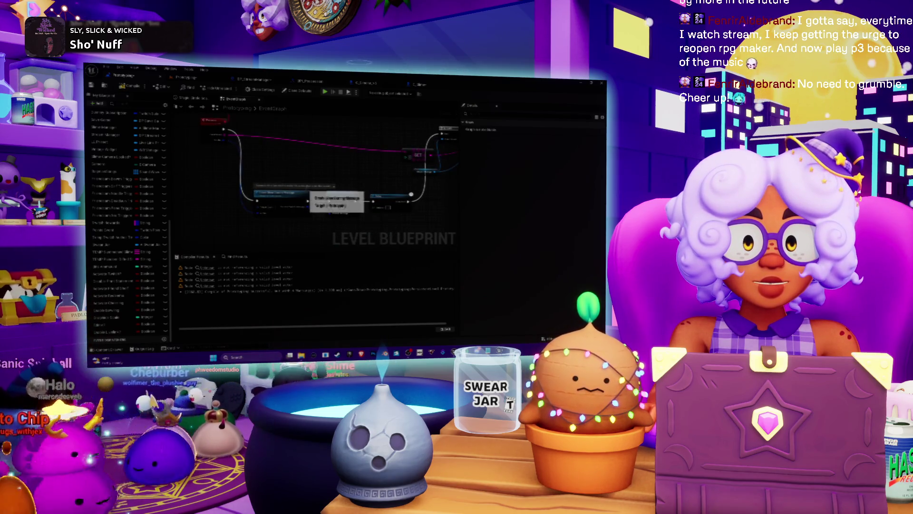
left_click_drag(226, 135, 255, 149)
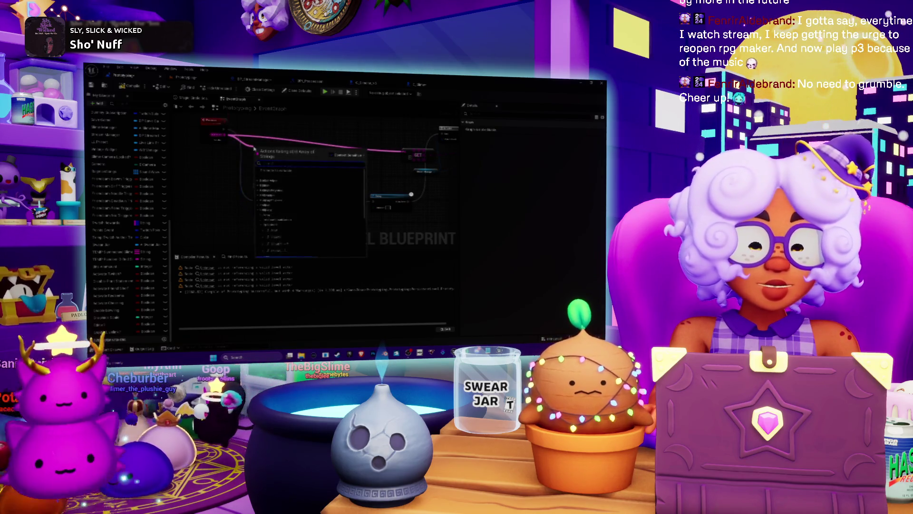
type("find")
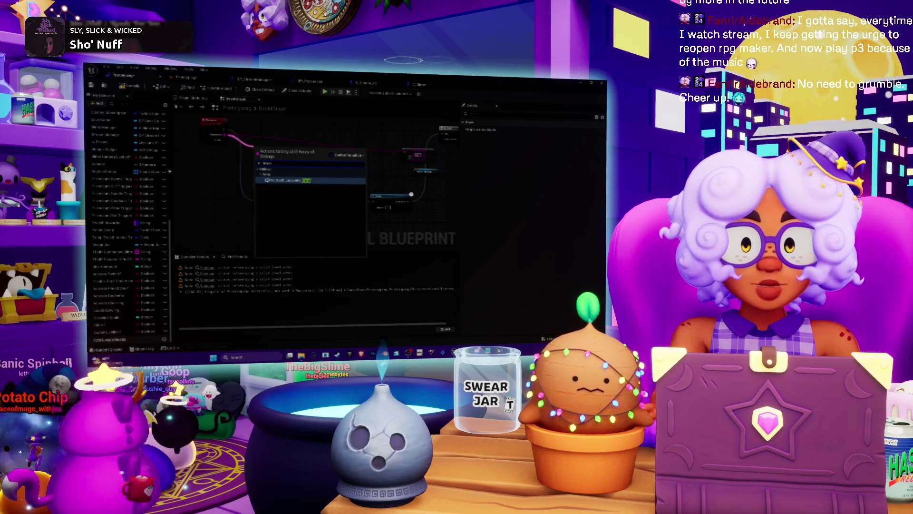
key("Return")
Add a node reading the Twitch message author, placed near the GET node and expanded.
left_click_drag(222, 139, 304, 164)
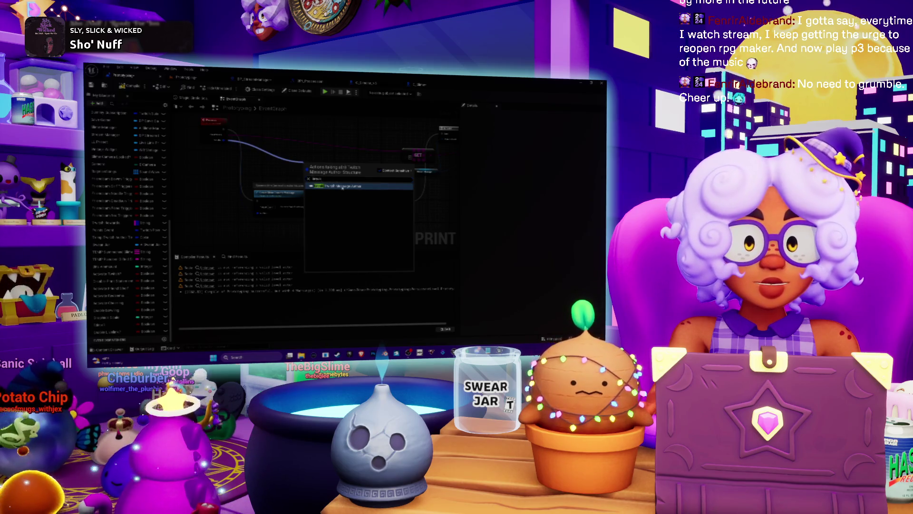
left_click(342, 186)
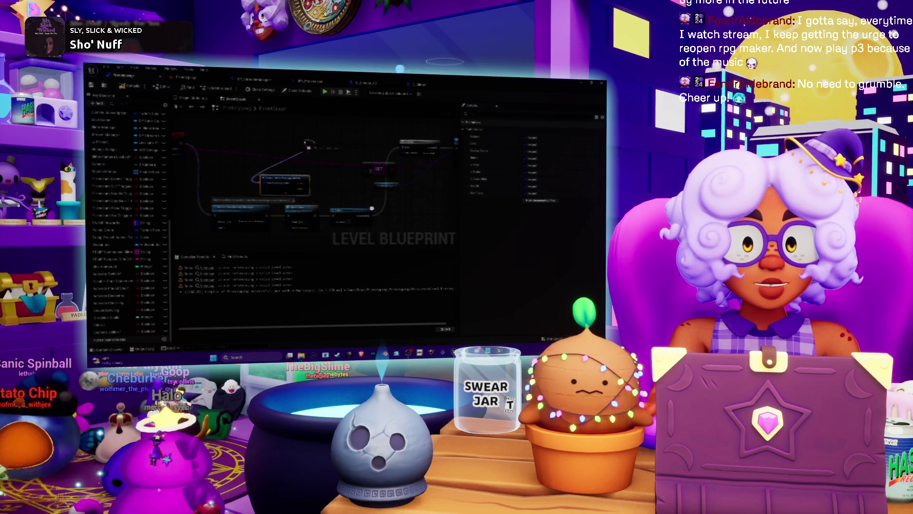
left_click_drag(288, 183, 295, 142)
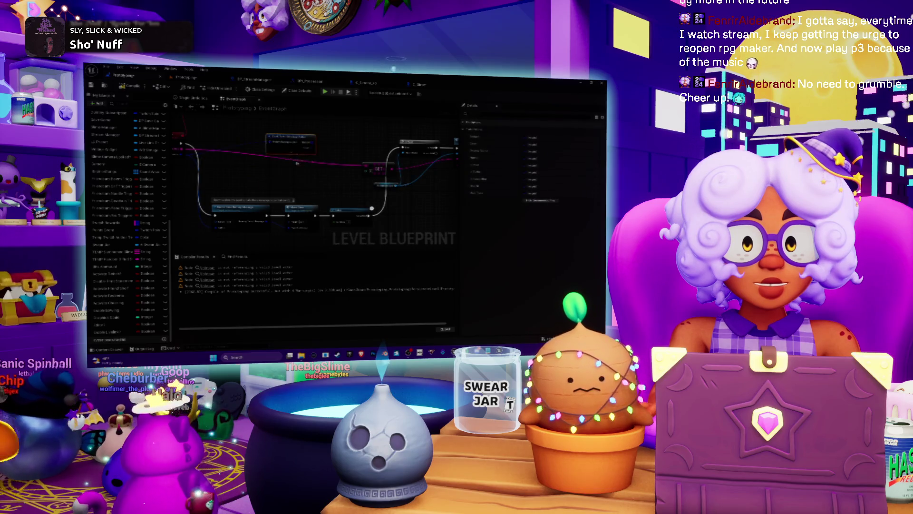
left_click(294, 152)
scroll(373, 162, "up", 2)
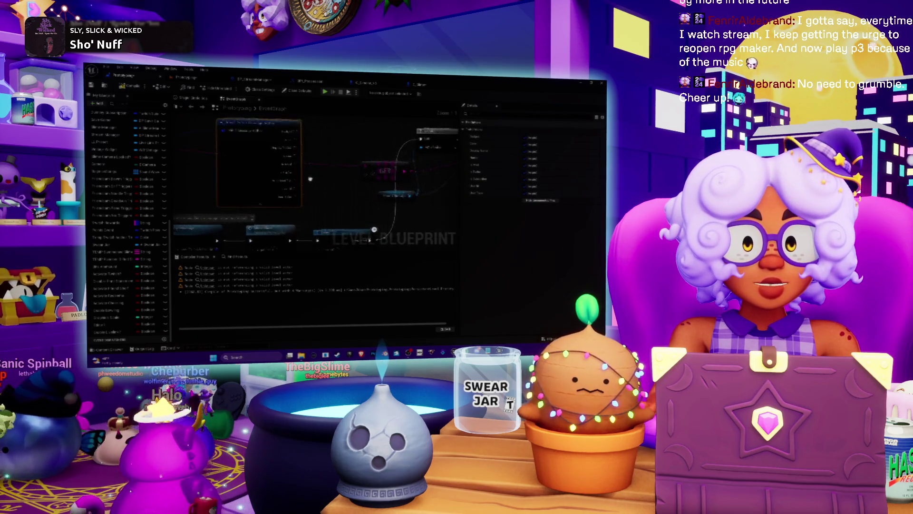
mouse_move(385, 164)
left_mouse_down()
mouse_move(258, 171)
mouse_move(228, 206)
left_mouse_up()
left_click(270, 159)
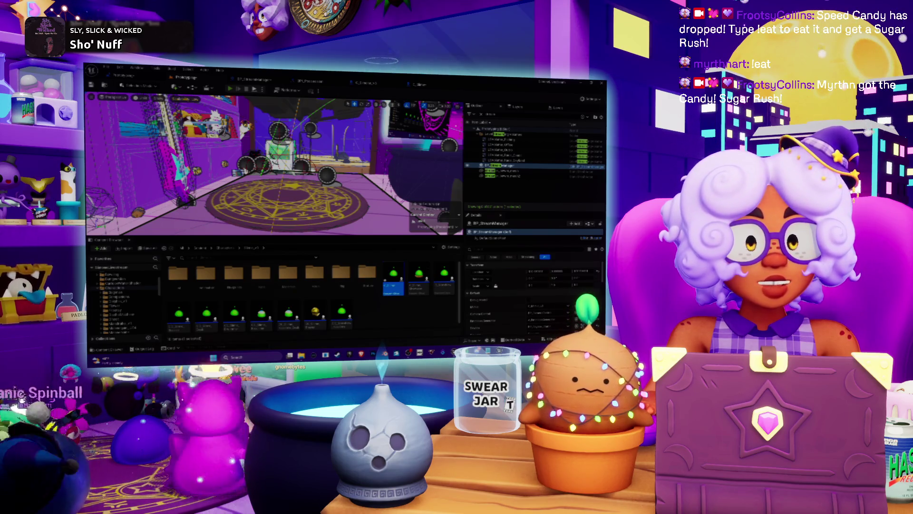
Run a Play-In-Editor test of the slime level, then go back to the C_Slime blueprint graph.
key("alt+p")
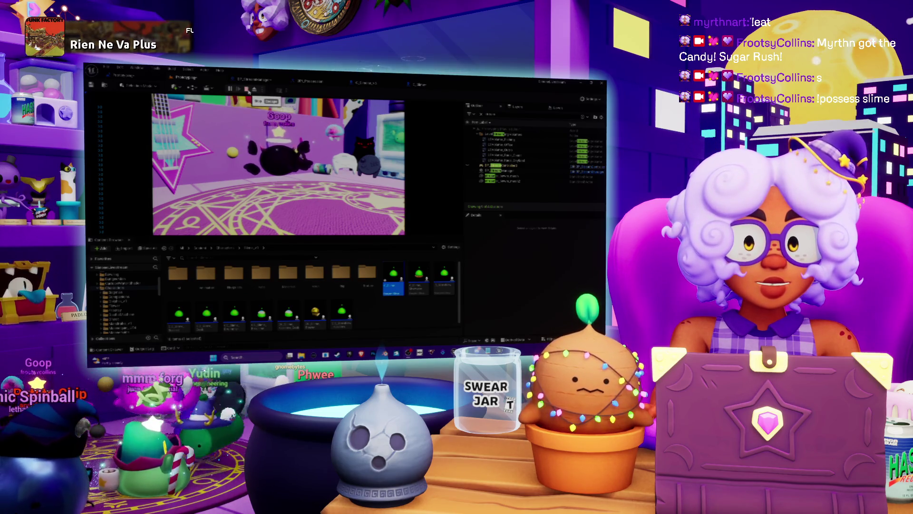
left_click(426, 86)
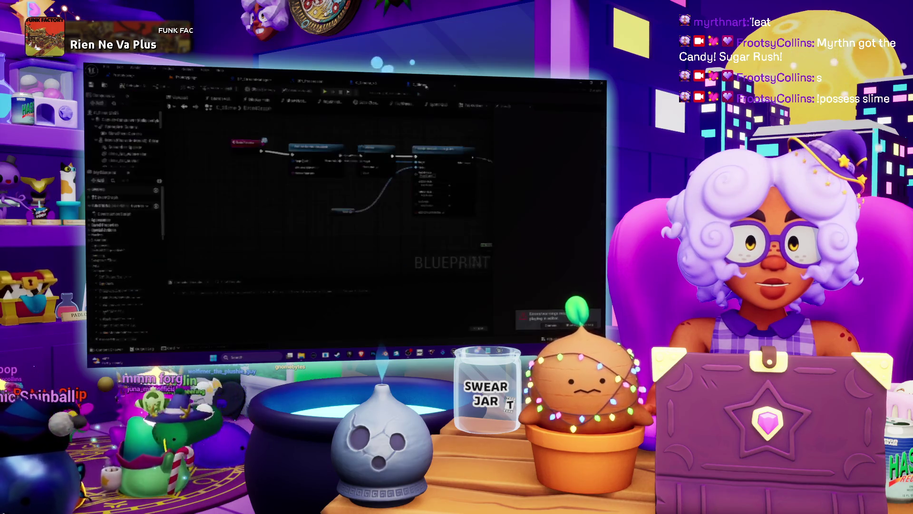
Shift the dimmed node in the C_Slime graph slightly to the left.
scroll(322, 182, "up", 2)
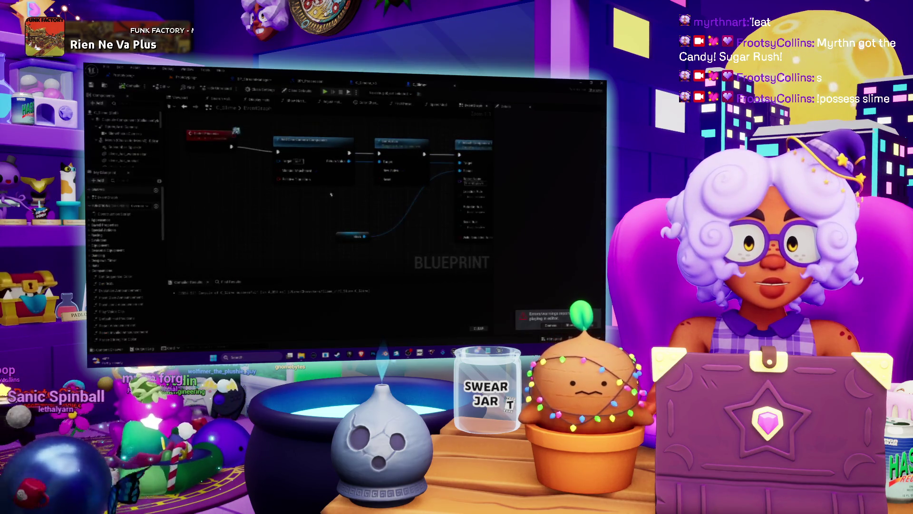
scroll(352, 198, "down", 2)
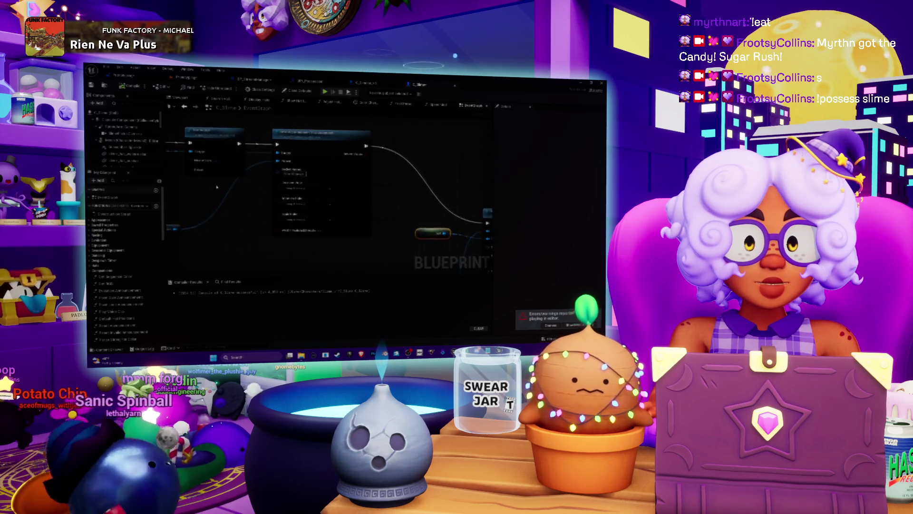
mouse_move(209, 224)
left_mouse_down()
mouse_move(213, 206)
mouse_move(455, 190)
left_mouse_up()
scroll(332, 197, "up", 3)
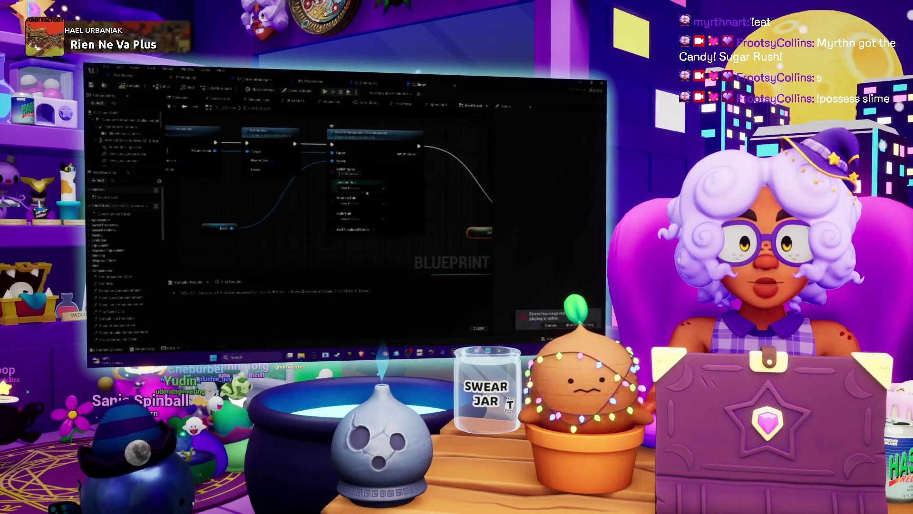
left_click_drag(261, 209, 347, 218)
left_click_drag(248, 157, 254, 149)
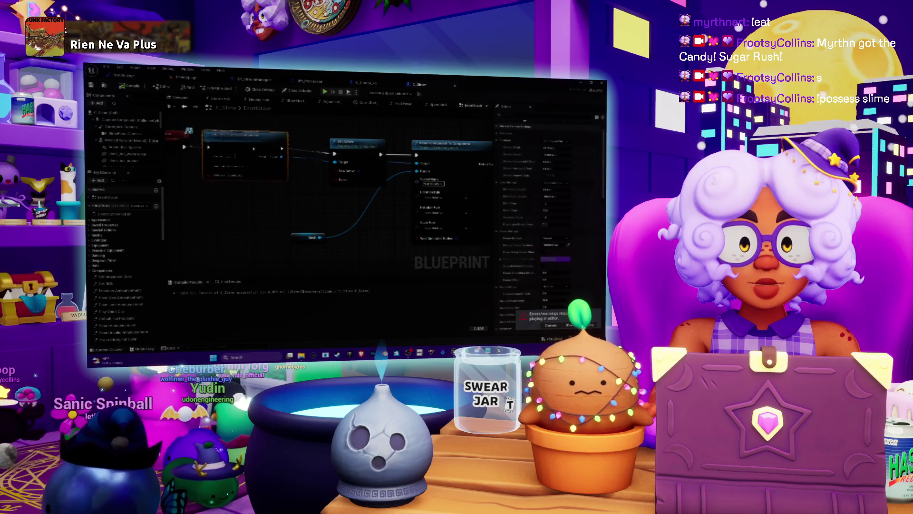
Nudge the Add Camera Component node slightly right and down.
mouse_move(291, 190)
left_mouse_down()
mouse_move(332, 202)
mouse_move(356, 175)
left_mouse_up()
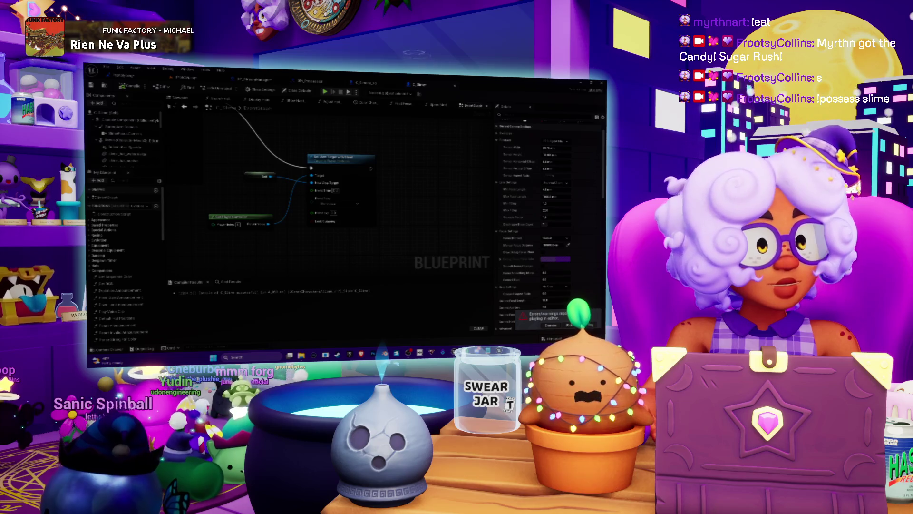
mouse_move(355, 175)
left_mouse_down()
mouse_move(451, 219)
mouse_move(206, 164)
mouse_move(376, 204)
left_mouse_up()
mouse_move(171, 144)
left_mouse_down()
mouse_move(323, 219)
mouse_move(312, 198)
left_mouse_up()
scroll(130, 139, "down", 1)
mouse_move(335, 193)
left_mouse_down()
mouse_move(187, 187)
mouse_move(233, 183)
left_mouse_up()
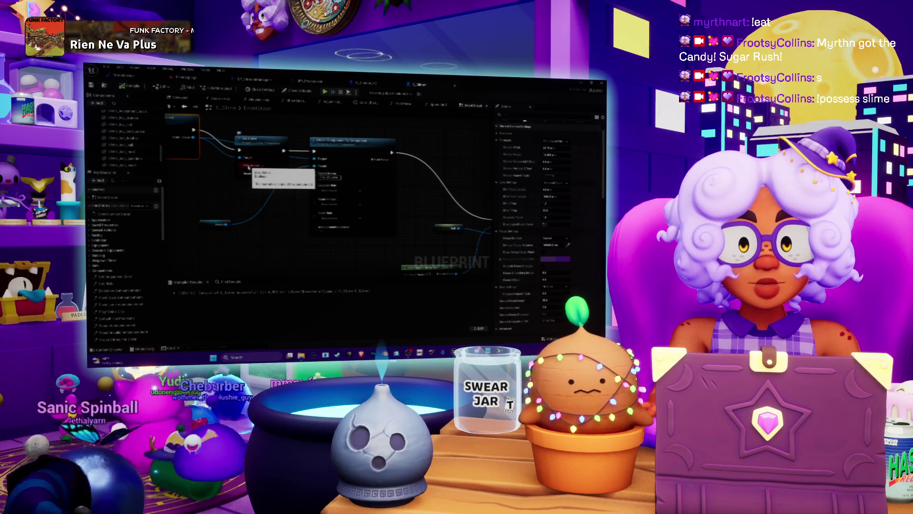
left_click_drag(248, 168, 269, 171)
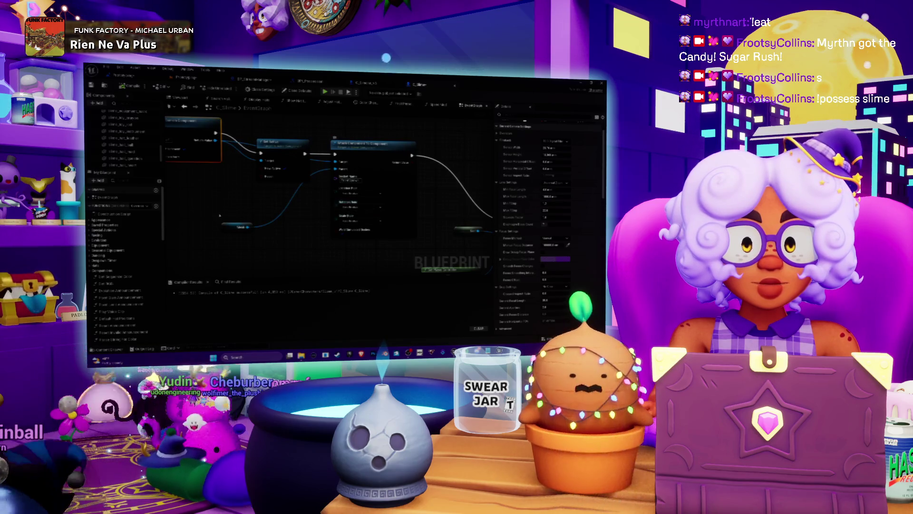
left_click_drag(323, 219, 337, 213)
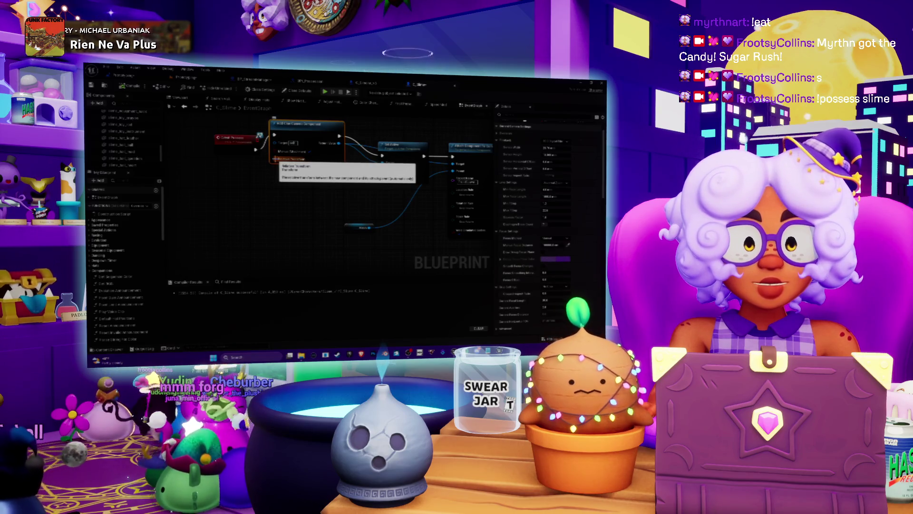
mouse_move(331, 205)
left_mouse_down()
mouse_move(295, 212)
mouse_move(271, 187)
left_mouse_up()
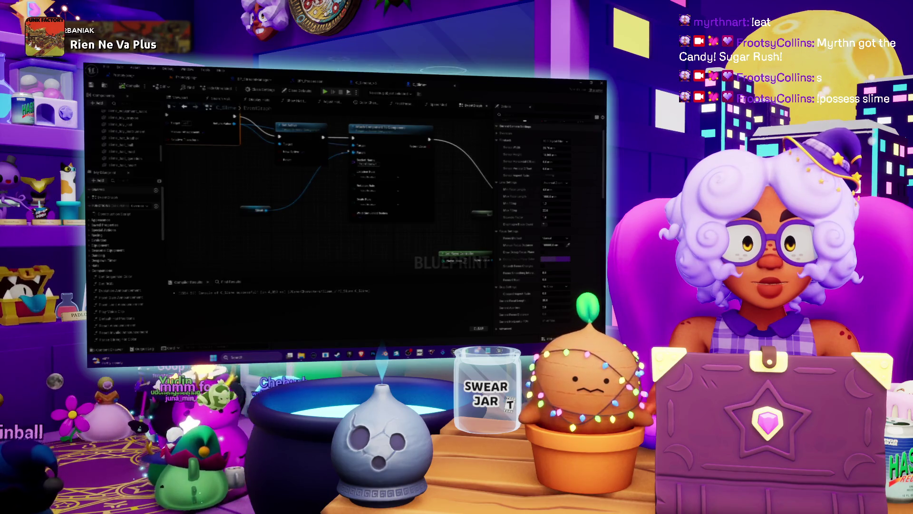
scroll(127, 138, "down", 2)
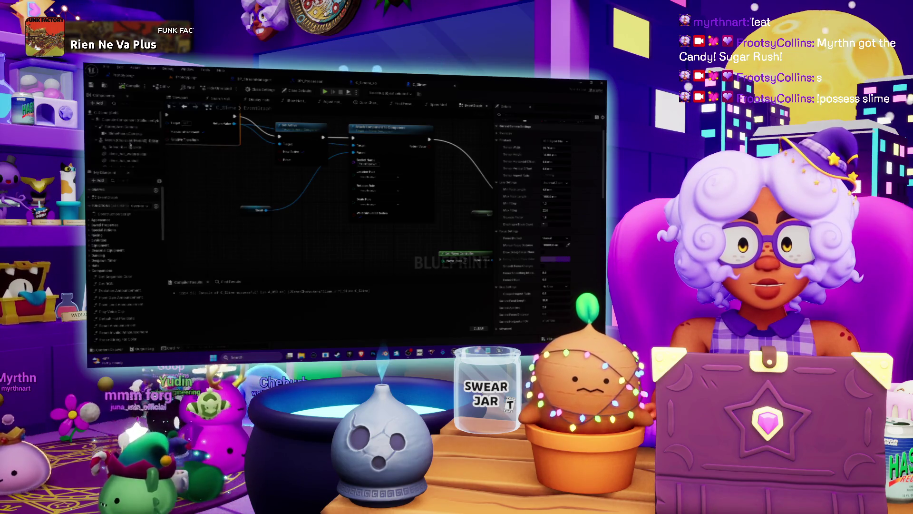
left_click_drag(235, 181, 326, 209)
left_click_drag(290, 135, 298, 140)
left_click_drag(332, 190, 266, 181)
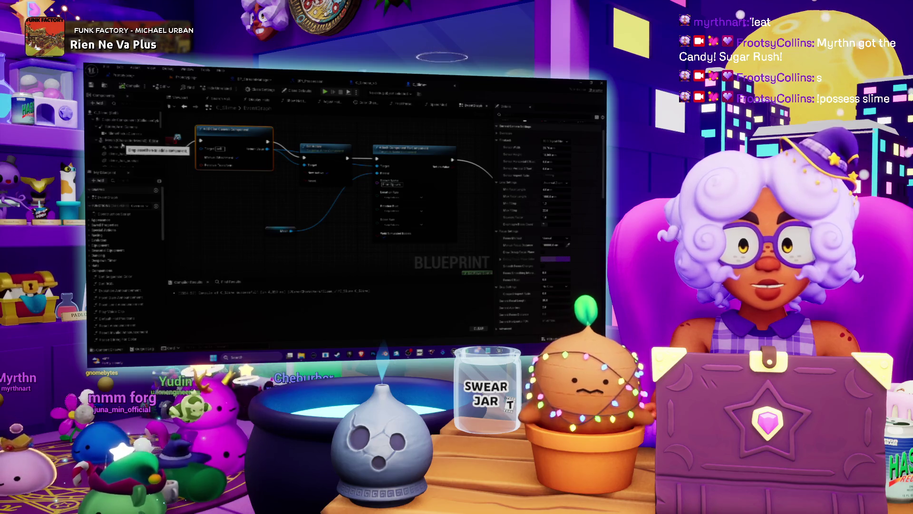
Assign a Static Mesh to the add-component node and choose its Parent Socket in Details.
left_click(133, 141)
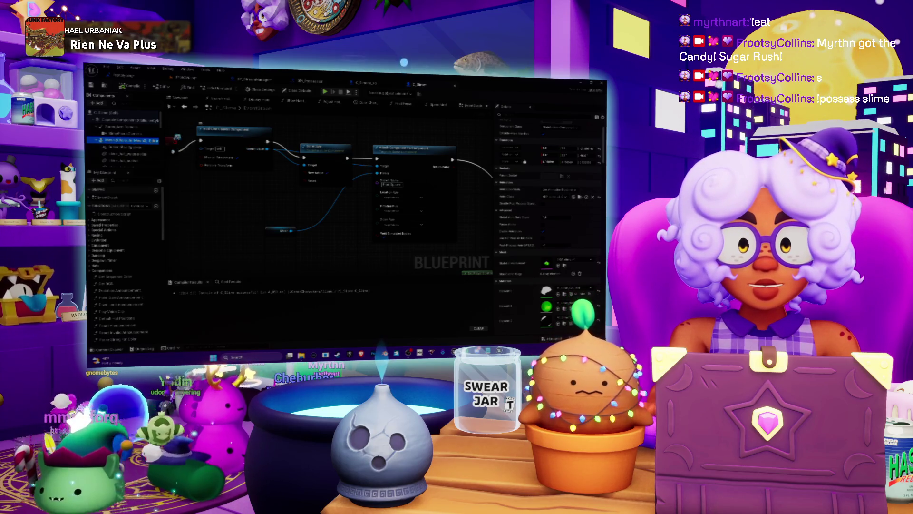
scroll(522, 215, "down", 2)
scroll(522, 215, "down", 1)
left_click(123, 161)
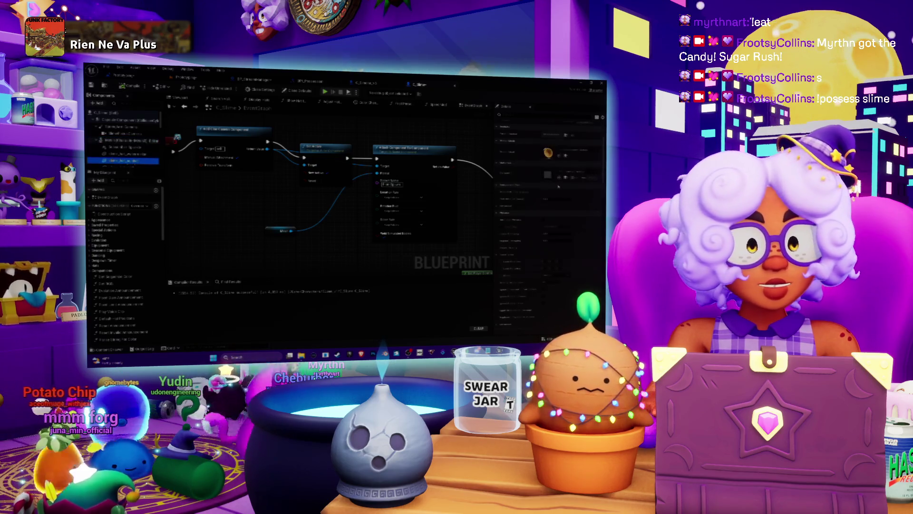
scroll(556, 167, "up", 3)
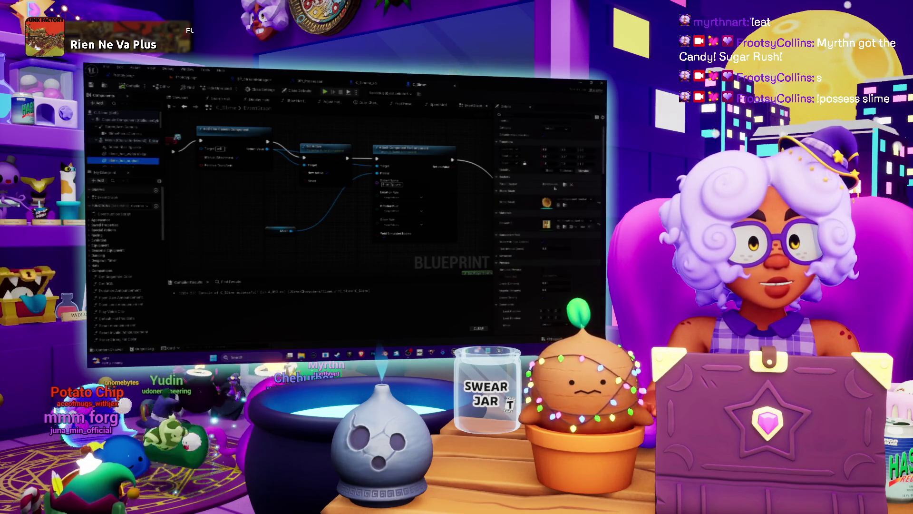
left_click(565, 185)
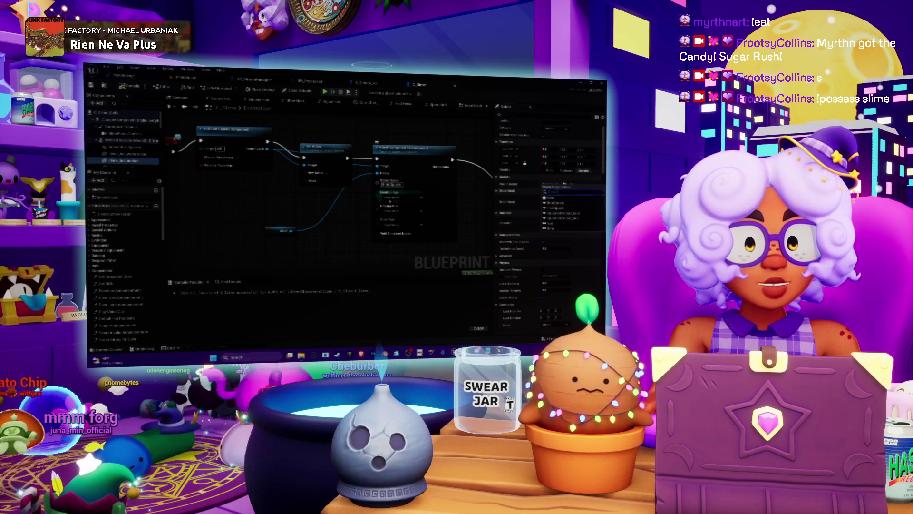
left_click(561, 208)
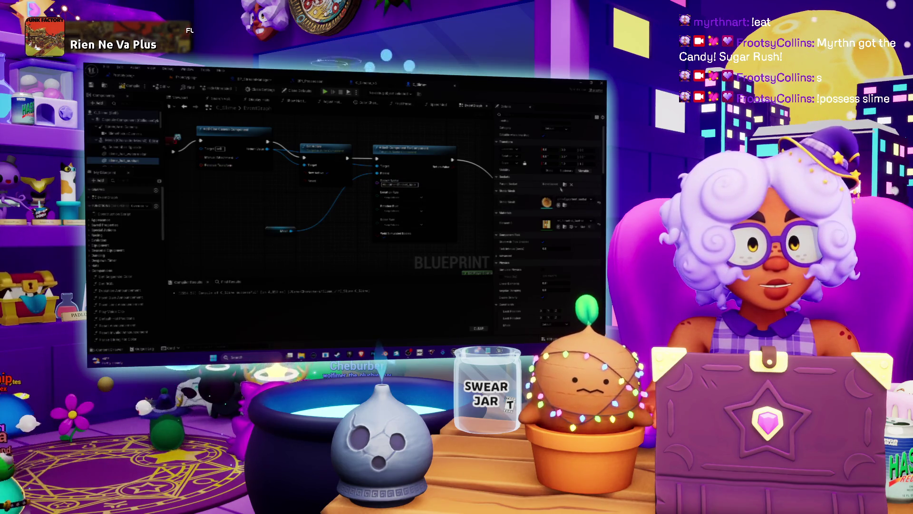
left_click(565, 184)
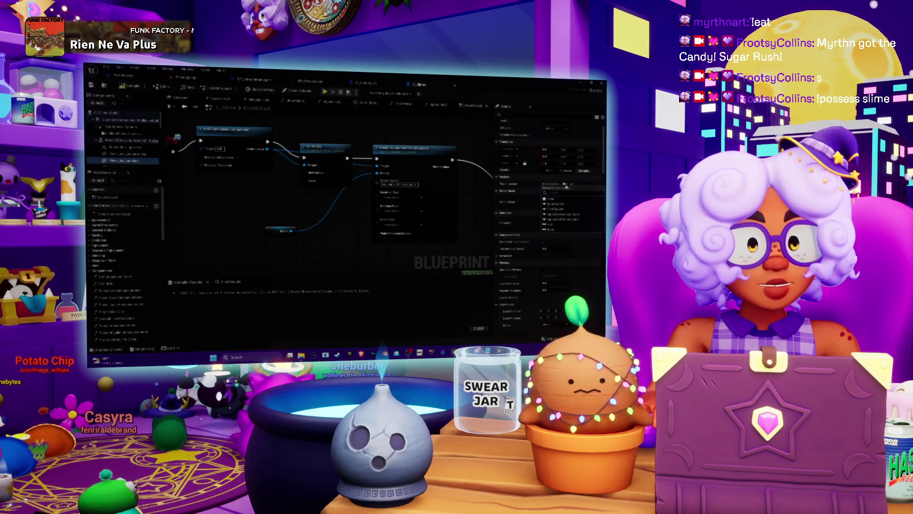
Paste a new node into the C_Slime graph, wire its output onward, and return to the level.
mouse_move(177, 137)
left_mouse_down()
mouse_move(322, 136)
mouse_move(397, 149)
mouse_move(359, 156)
left_mouse_up()
key("ctrl+v")
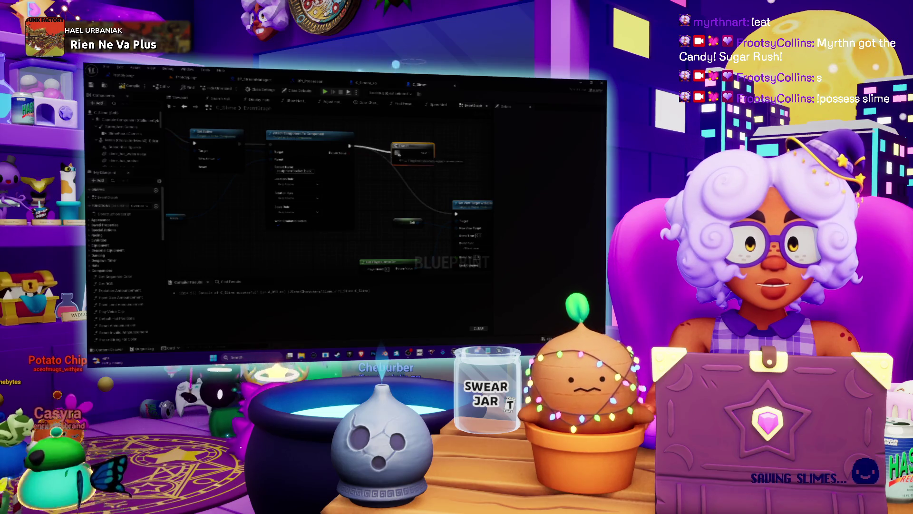
left_click_drag(359, 155, 302, 139)
mouse_move(370, 136)
left_mouse_down()
mouse_move(396, 197)
mouse_move(386, 176)
mouse_move(452, 172)
left_mouse_up()
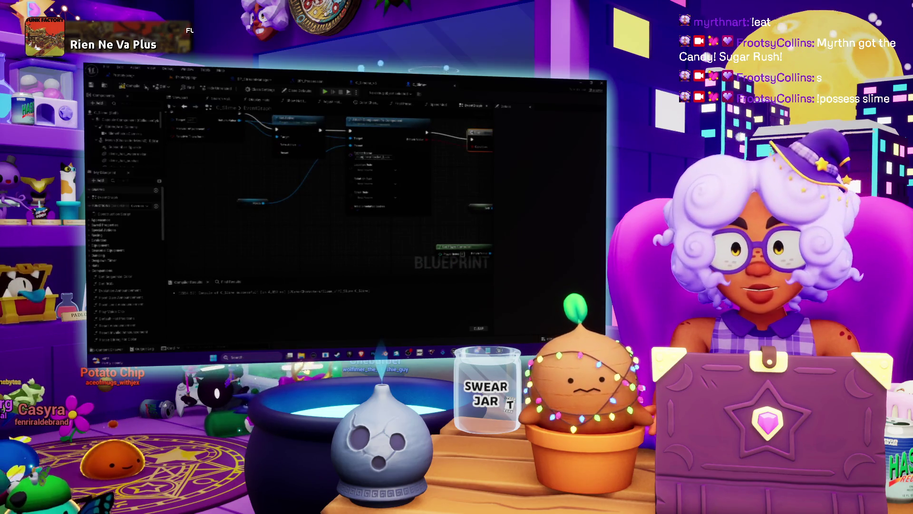
left_click(186, 77)
left_click(123, 75)
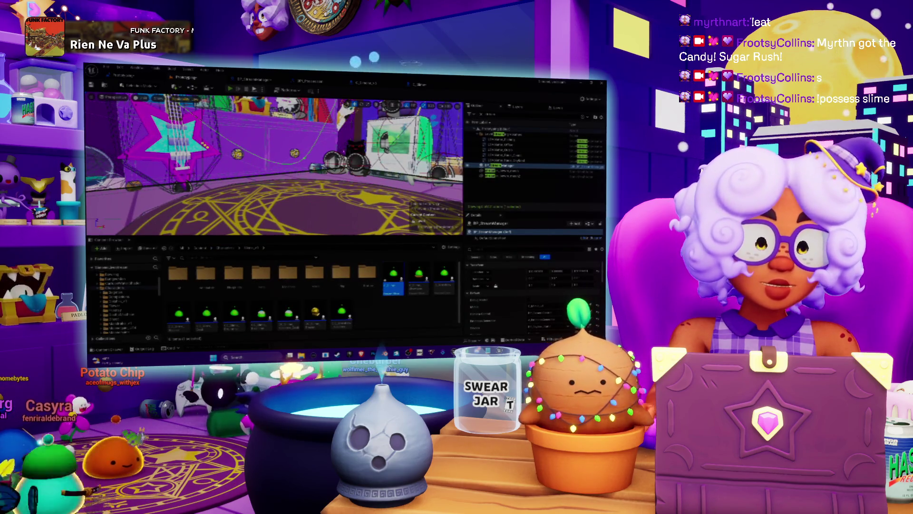
Compile the Blueprints, run and stop a PIE test, then reopen the C_Slime event graph.
key("alt+p")
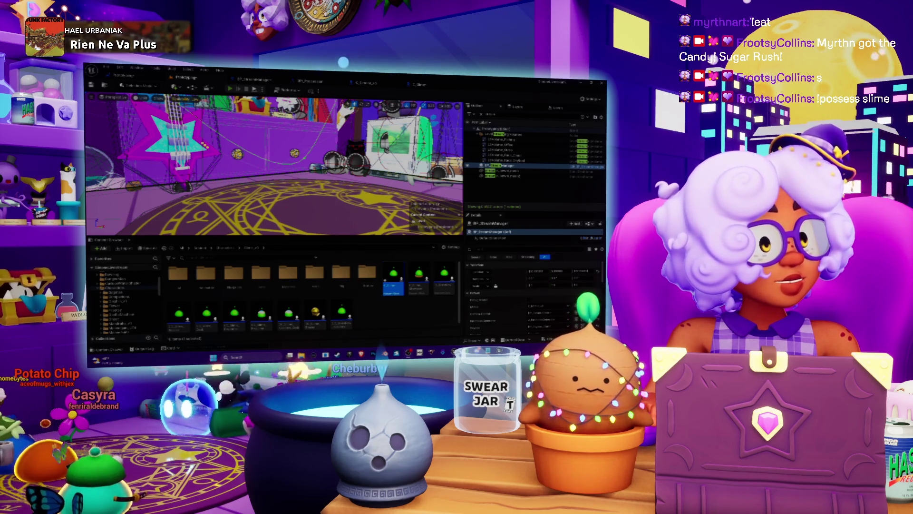
key("alt+p")
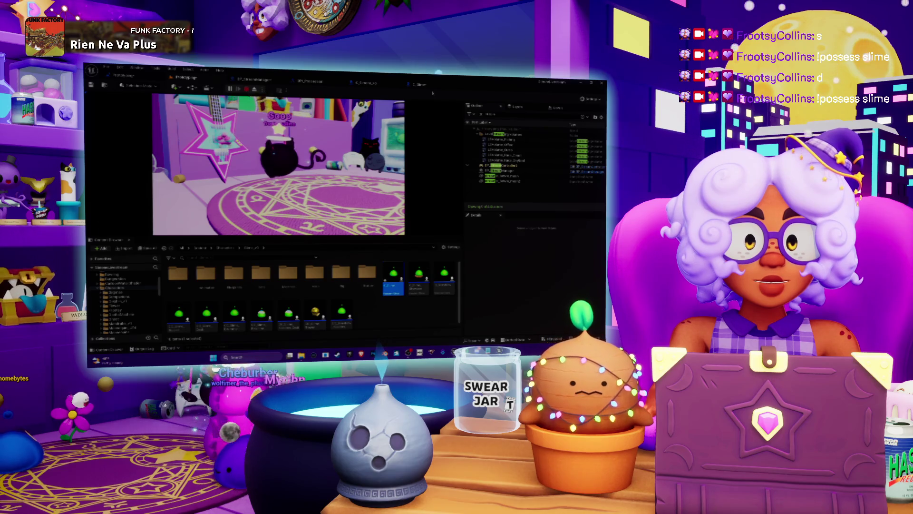
key("Escape")
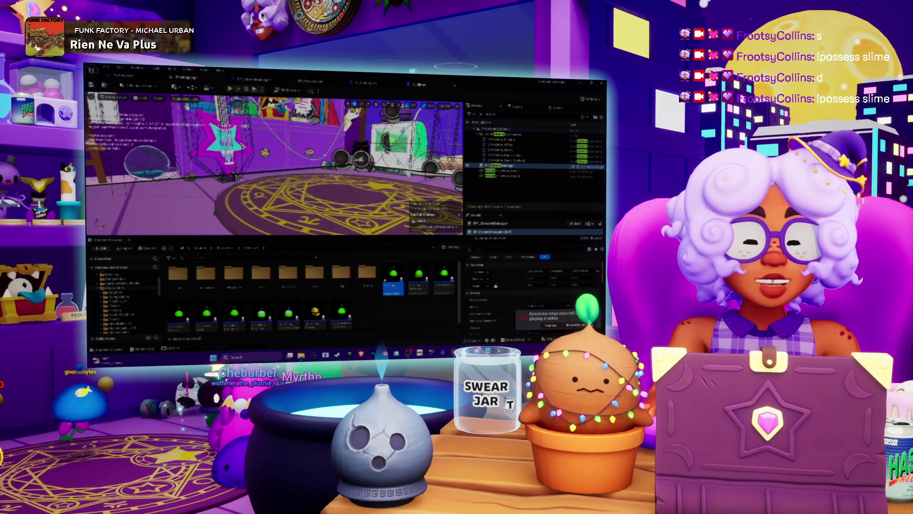
left_click(419, 84)
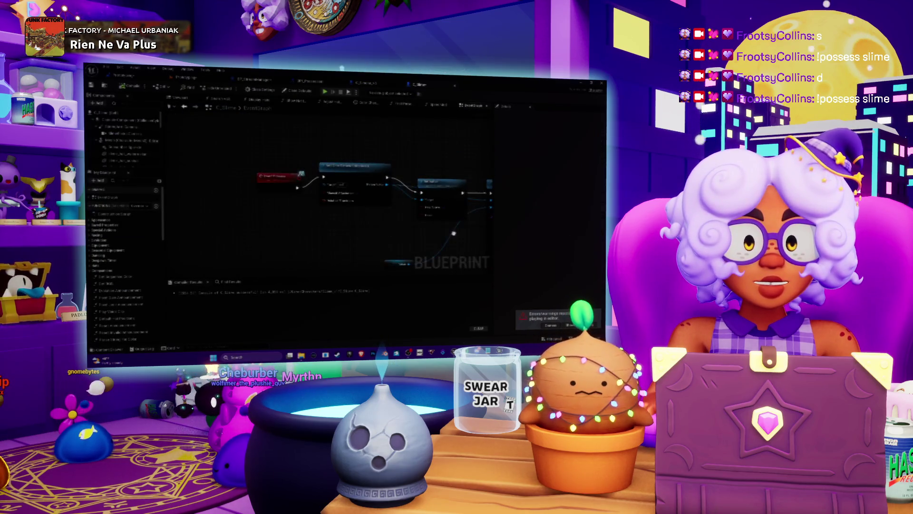
scroll(453, 233, "up", 2)
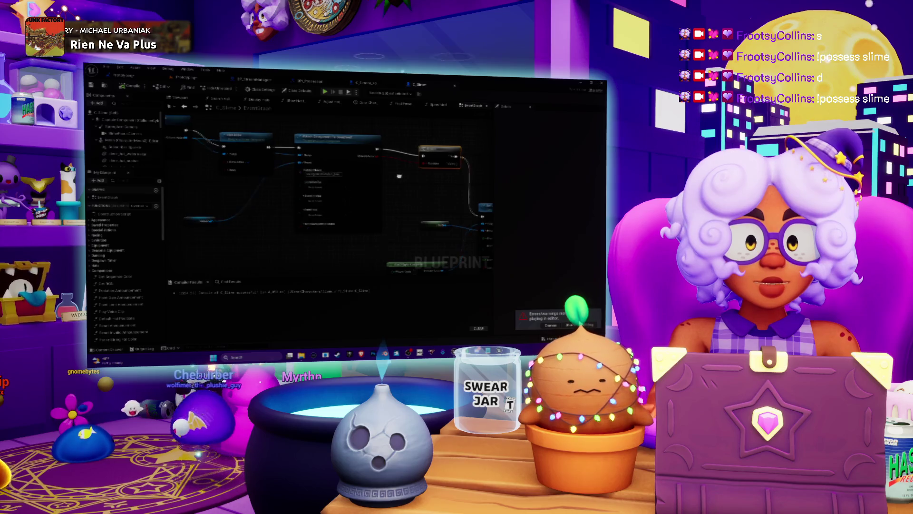
left_click_drag(399, 176, 394, 172)
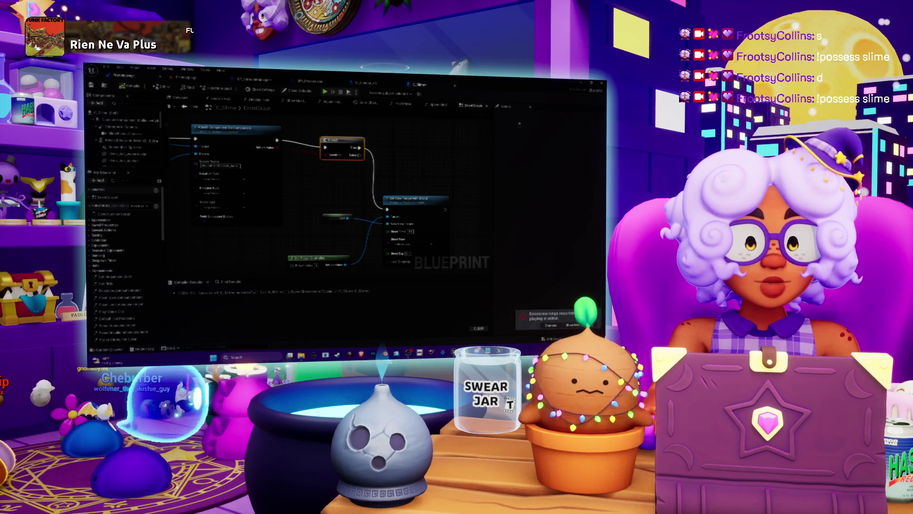
Jump to the red event node in C_Slime from Find Results, then return to the level viewport.
left_click(374, 84)
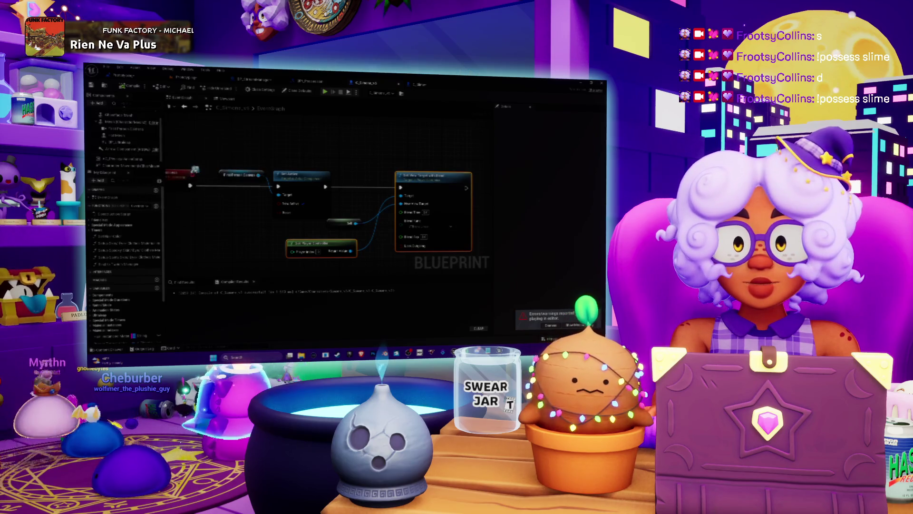
left_click_drag(270, 198, 341, 190)
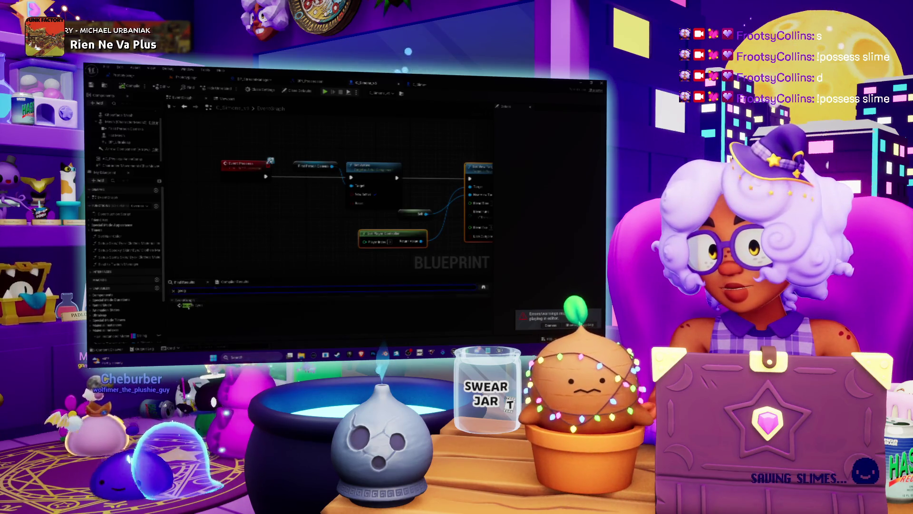
double_click(188, 305)
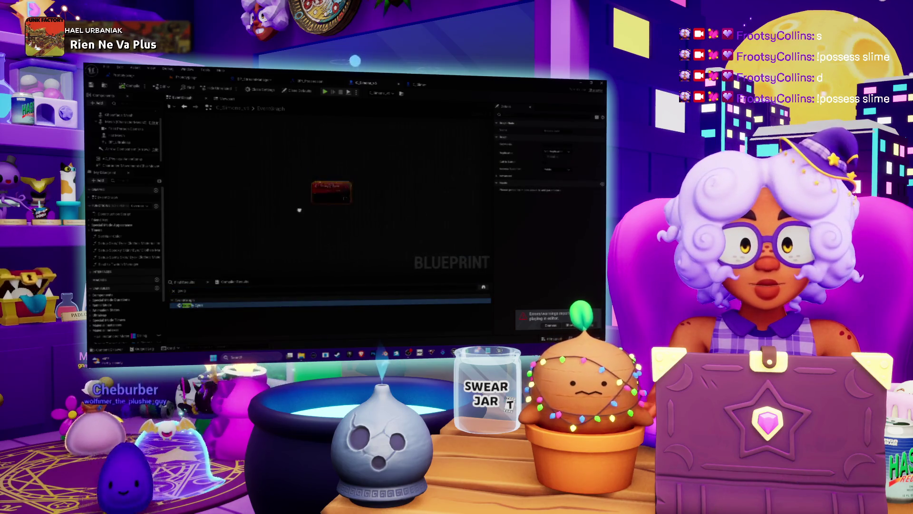
left_click_drag(299, 210, 272, 200)
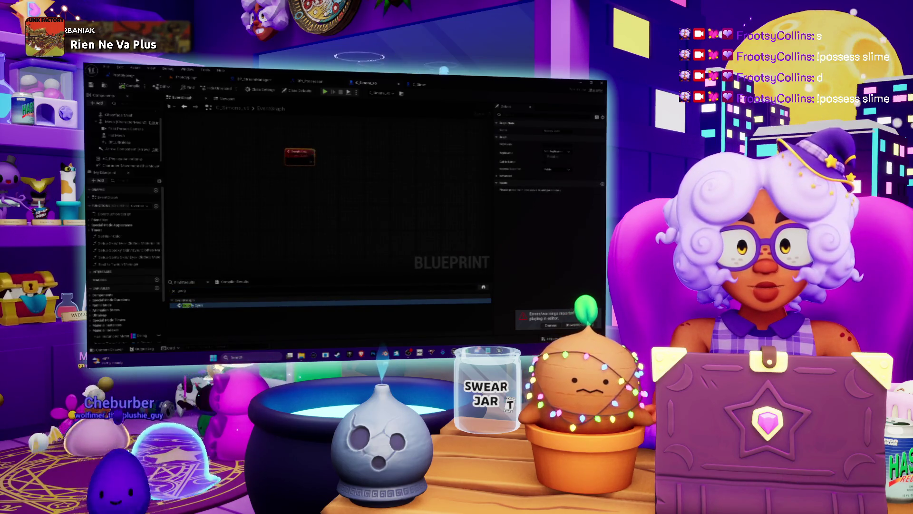
left_click(184, 77)
left_click(185, 77)
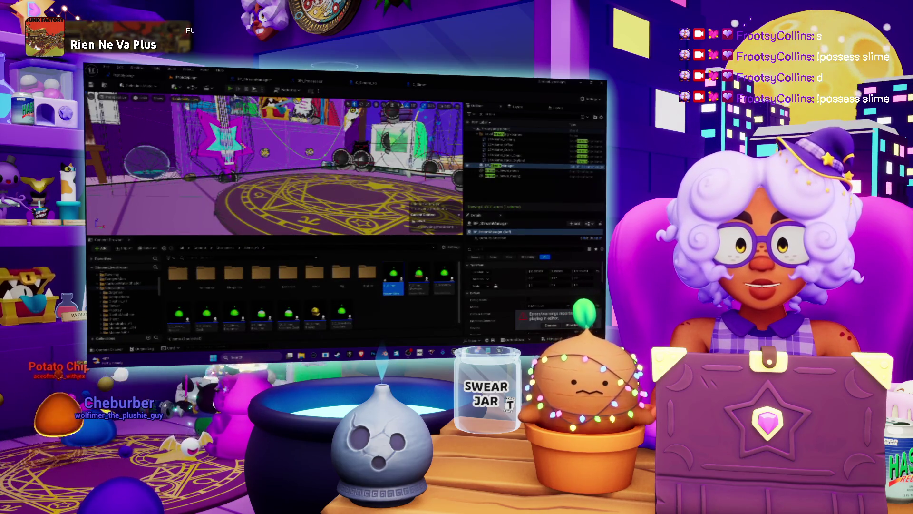
Run and stop a quick Play test, then bring up the Output Log.
left_click(230, 89)
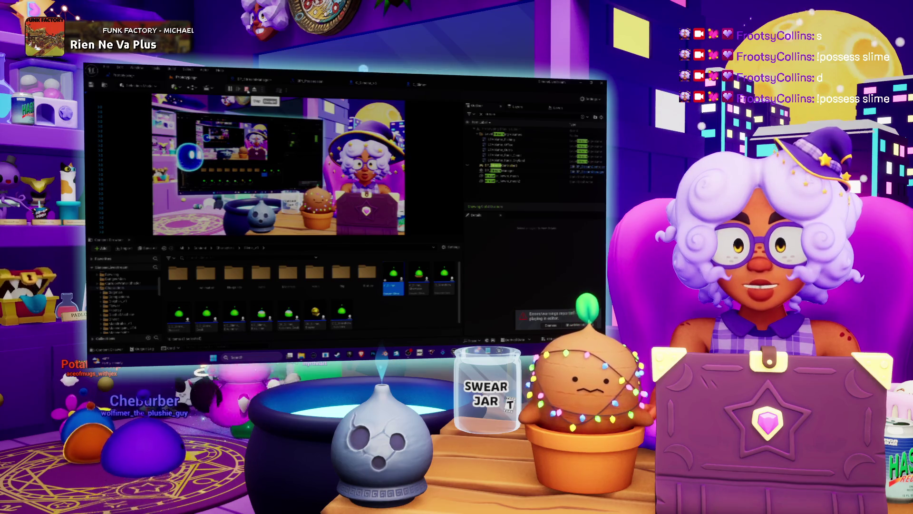
key("Escape")
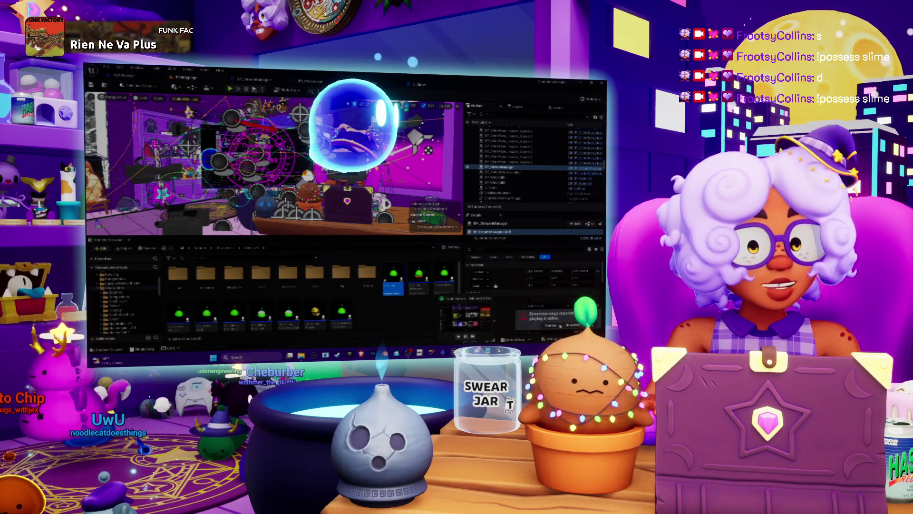
mouse_move(466, 354)
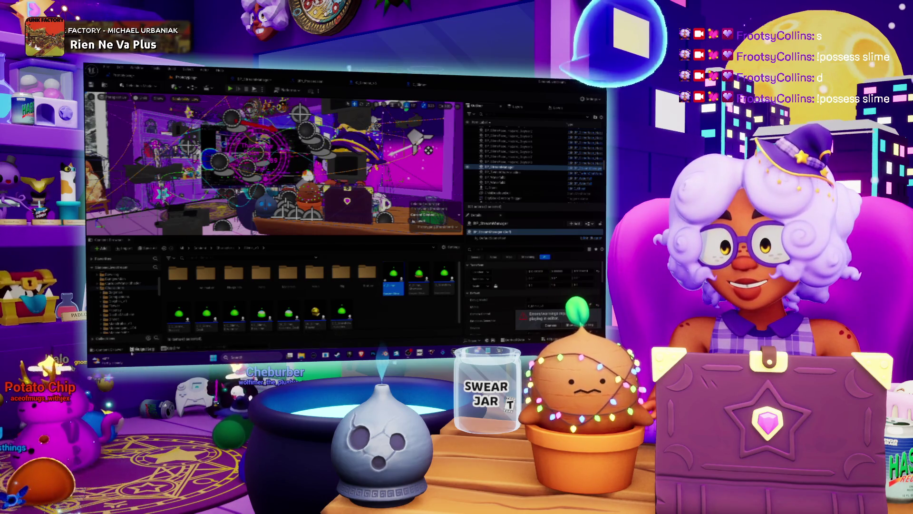
left_click(132, 349)
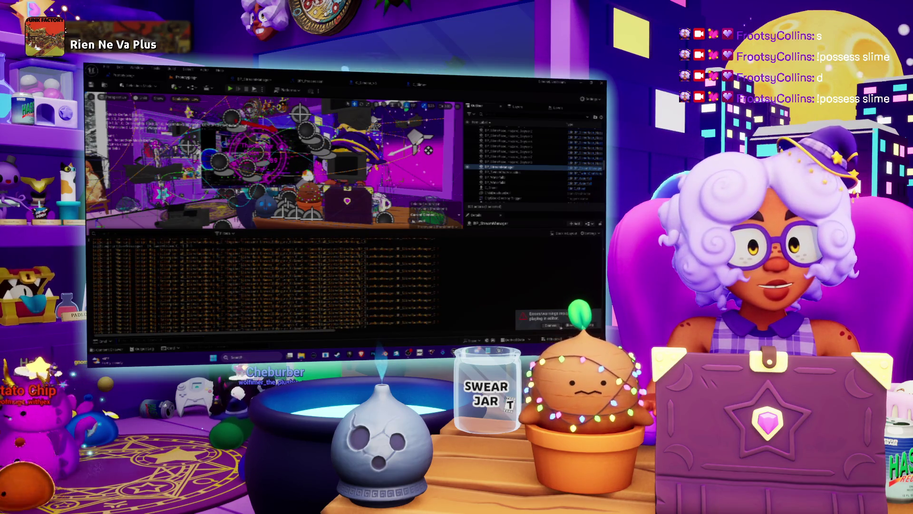
Enable all log categories in the Output Log's filter options.
left_click(109, 348)
left_click(143, 353)
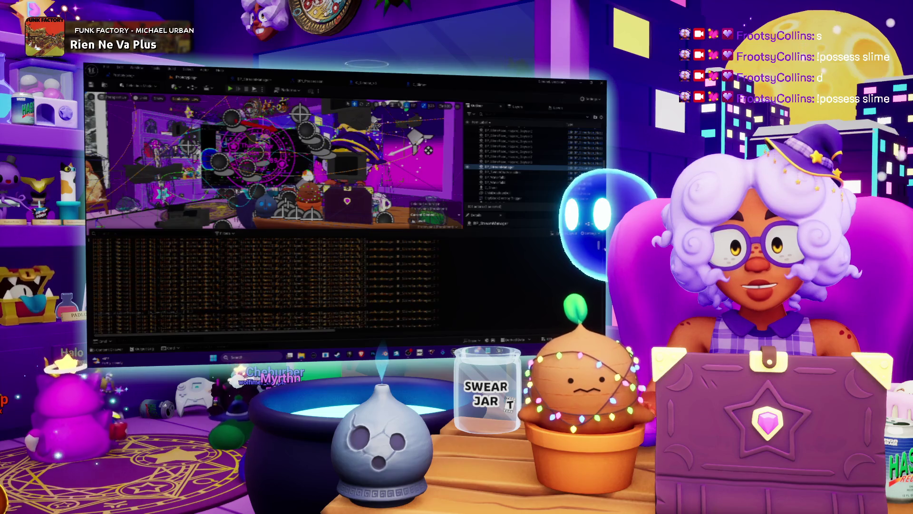
left_click(225, 233)
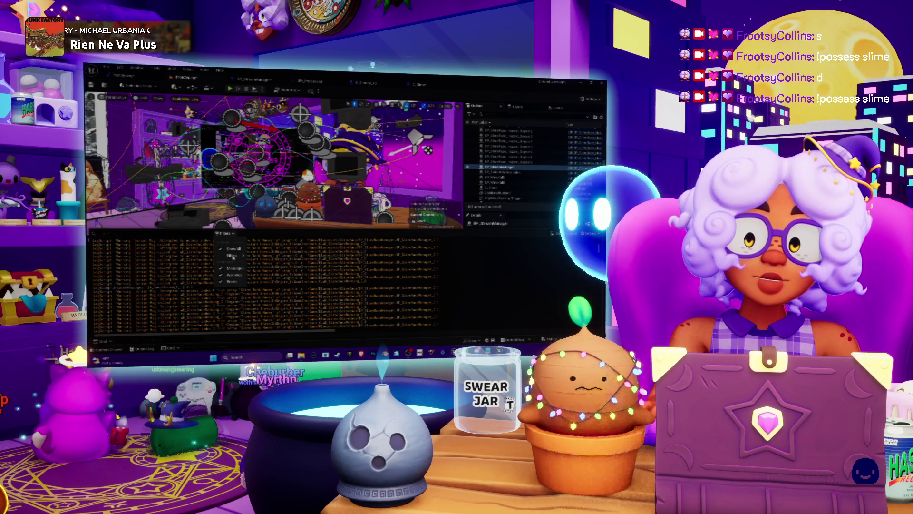
mouse_move(231, 256)
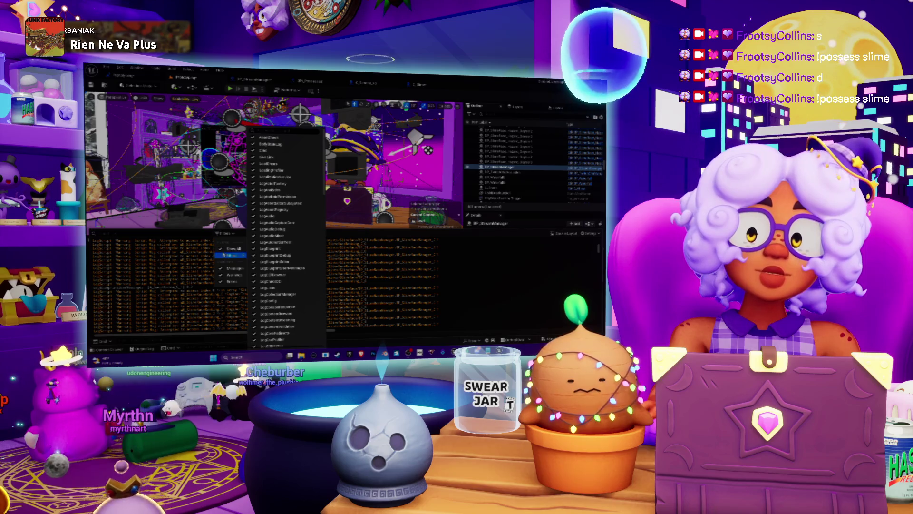
left_click(220, 248)
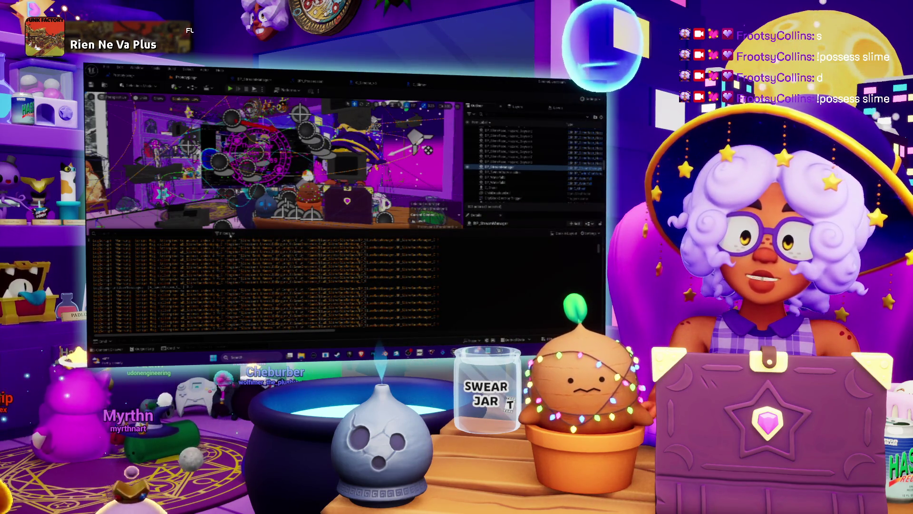
Filter the log to 'stream' messages, then switch to the Content Browser.
left_click(230, 234)
mouse_move(232, 256)
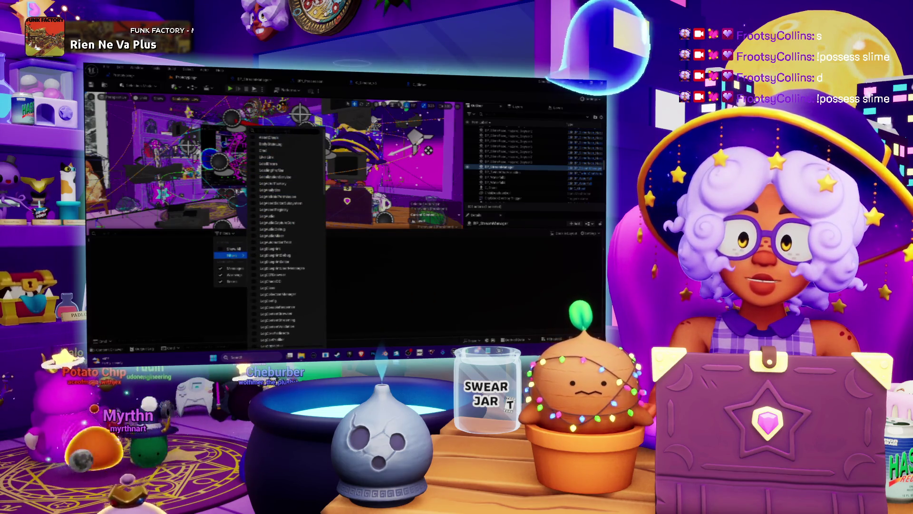
type("stream")
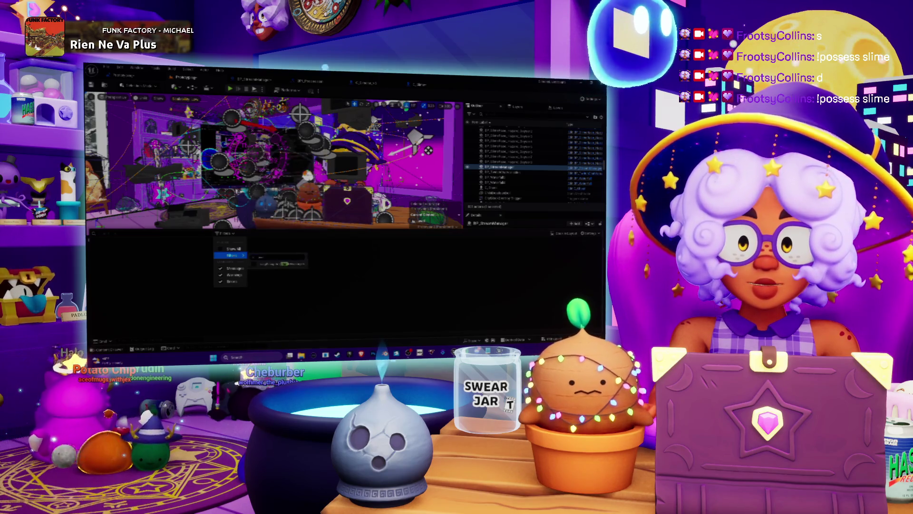
left_click(264, 264)
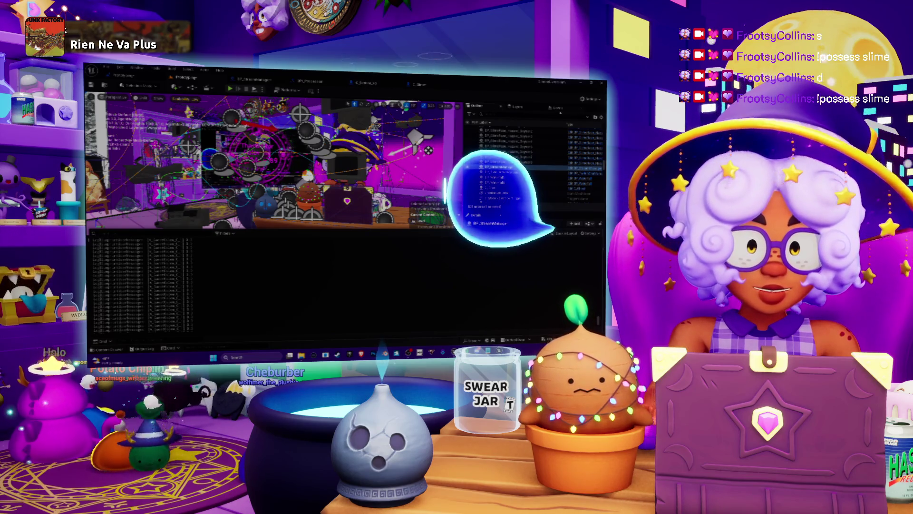
key("ctrl+b")
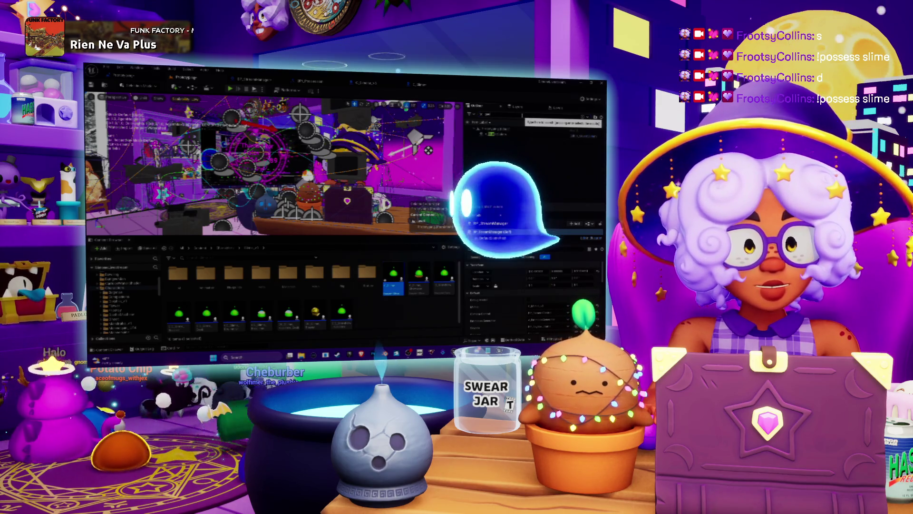
Frame the orange wall actor and open the A_GuestGolem Blueprint's event graph.
double_click(494, 135)
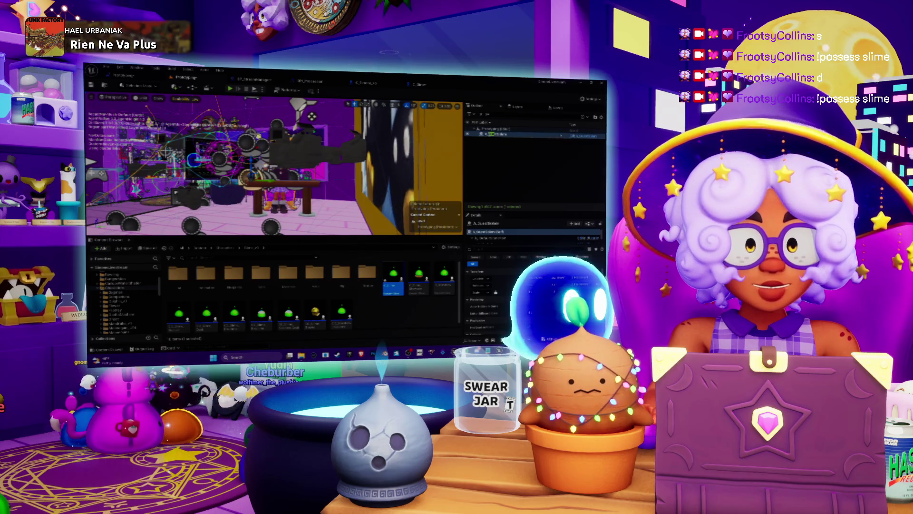
left_click(575, 137)
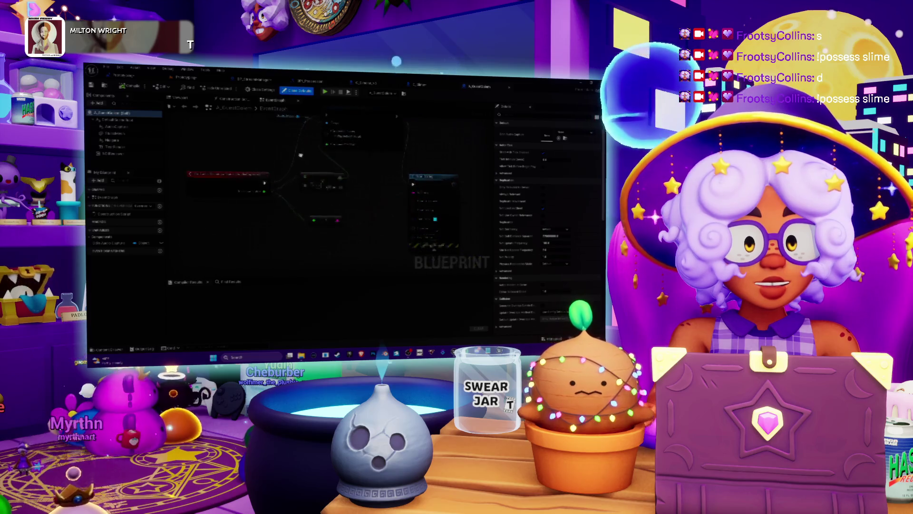
left_click(390, 228)
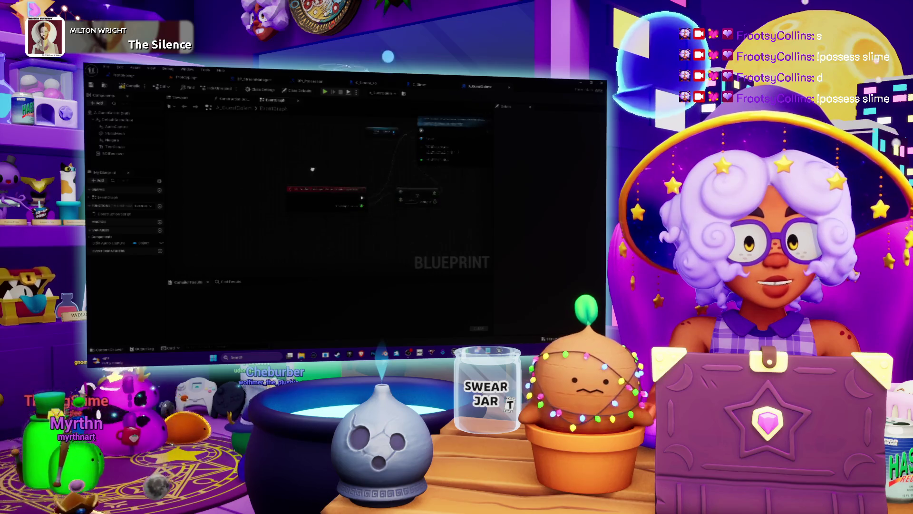
left_click_drag(377, 127, 325, 145)
Move A_GuestGolem's function node and its input node lower, then switch to the C_Slime graph.
mouse_move(389, 146)
left_mouse_down()
mouse_move(413, 216)
mouse_move(429, 223)
mouse_move(392, 182)
mouse_move(375, 226)
left_mouse_up()
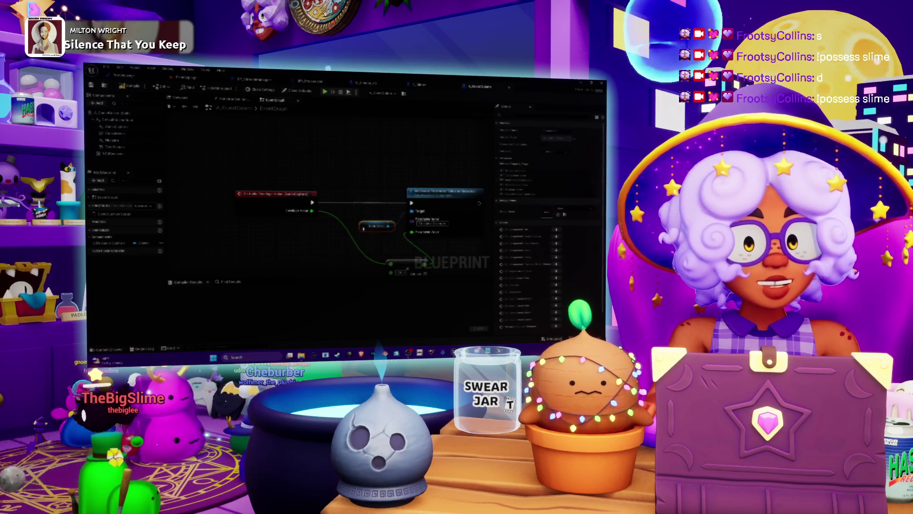
mouse_move(319, 218)
left_mouse_down()
mouse_move(311, 180)
mouse_move(304, 208)
mouse_move(333, 214)
mouse_move(391, 266)
left_mouse_up()
left_click_drag(423, 206, 375, 201)
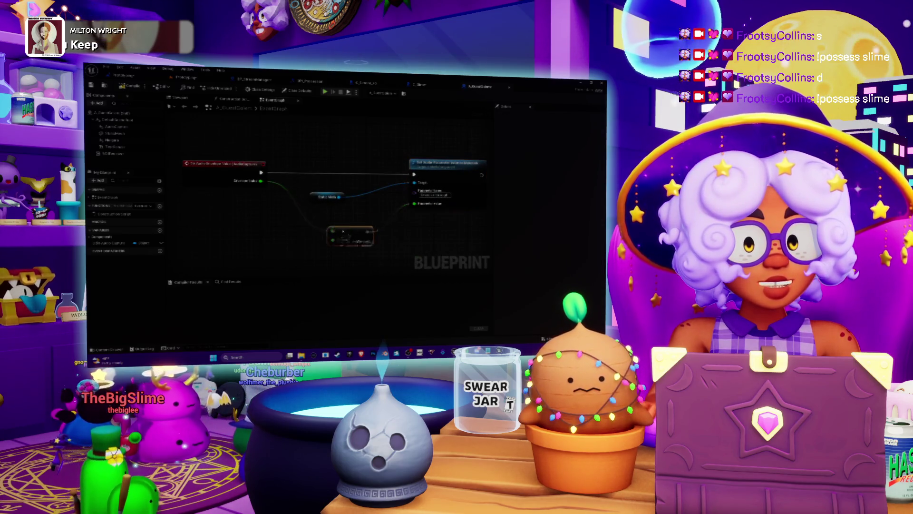
left_click_drag(516, 237, 519, 228)
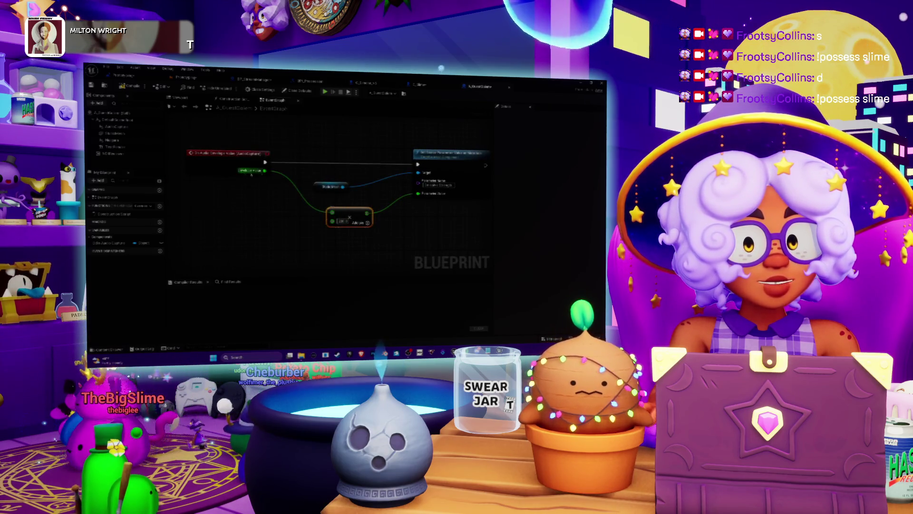
left_click_drag(385, 217, 383, 234)
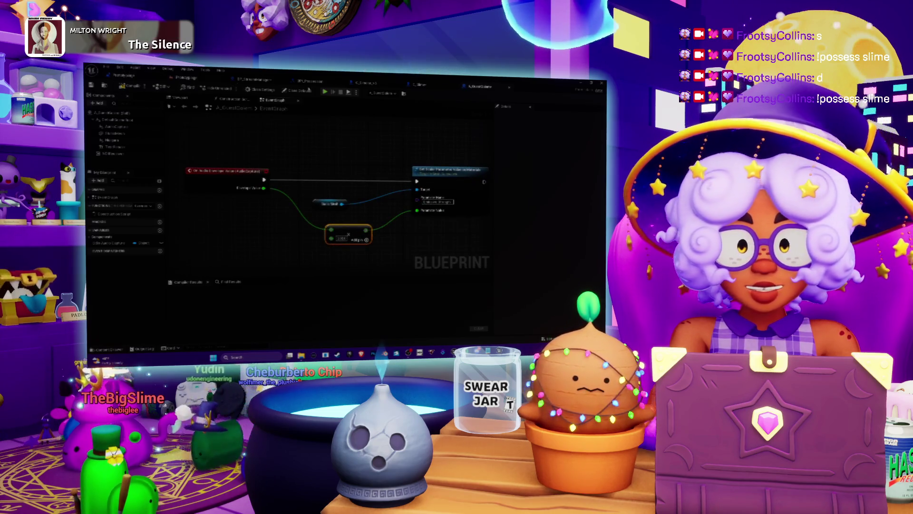
left_click(419, 84)
mouse_move(414, 172)
left_mouse_down()
mouse_move(368, 187)
mouse_move(375, 179)
mouse_move(406, 191)
left_mouse_up()
Add a Set View Target node to the graph.
right_click(419, 176)
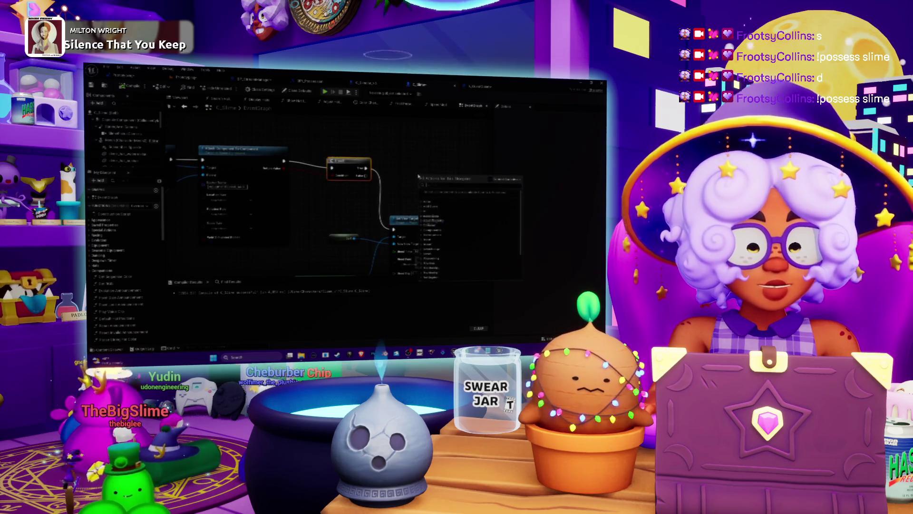
type("set view")
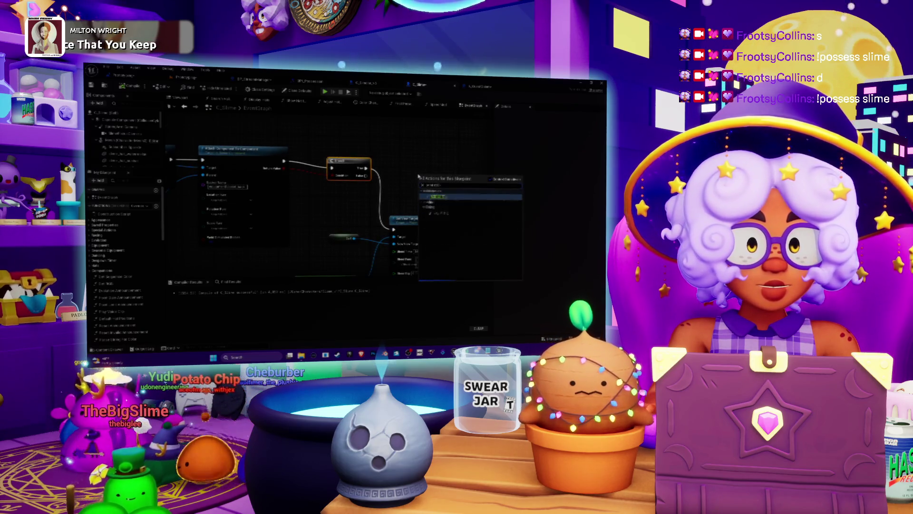
key("Return")
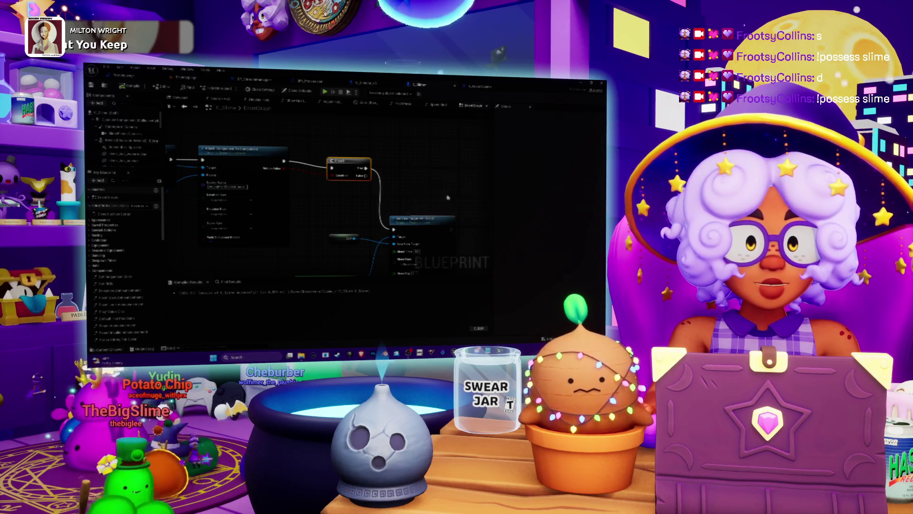
mouse_move(363, 191)
left_mouse_down()
mouse_move(416, 187)
mouse_move(387, 191)
mouse_move(358, 176)
left_mouse_up()
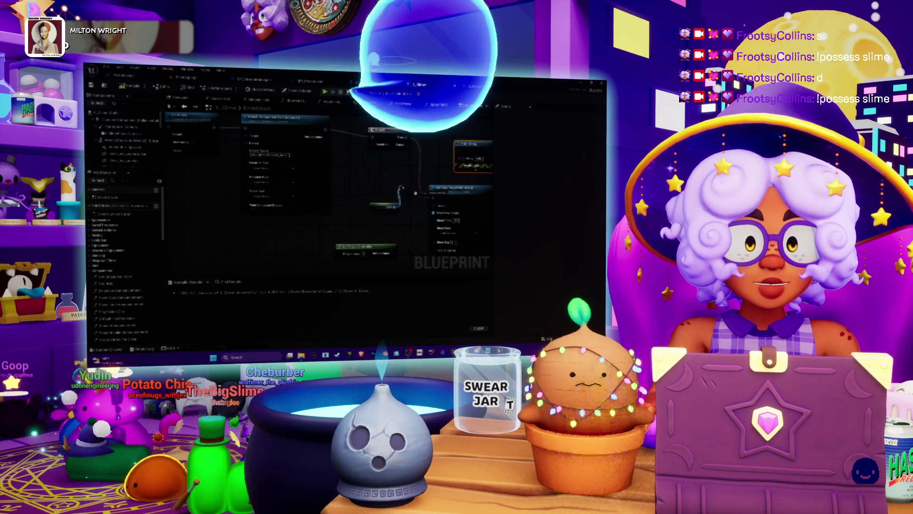
Add a Face Camera node wired from the Get node, found by searching 'selfcamera'.
left_click_drag(392, 207, 398, 189)
type("self")
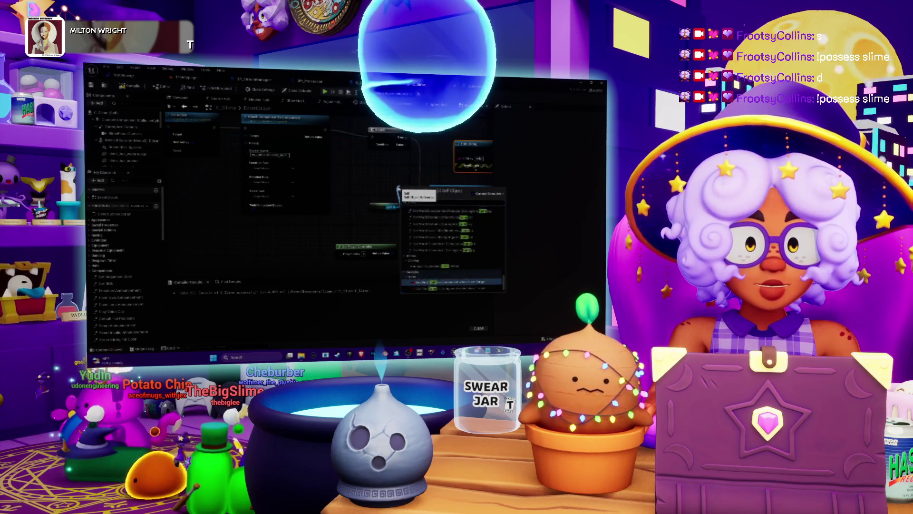
type("camera")
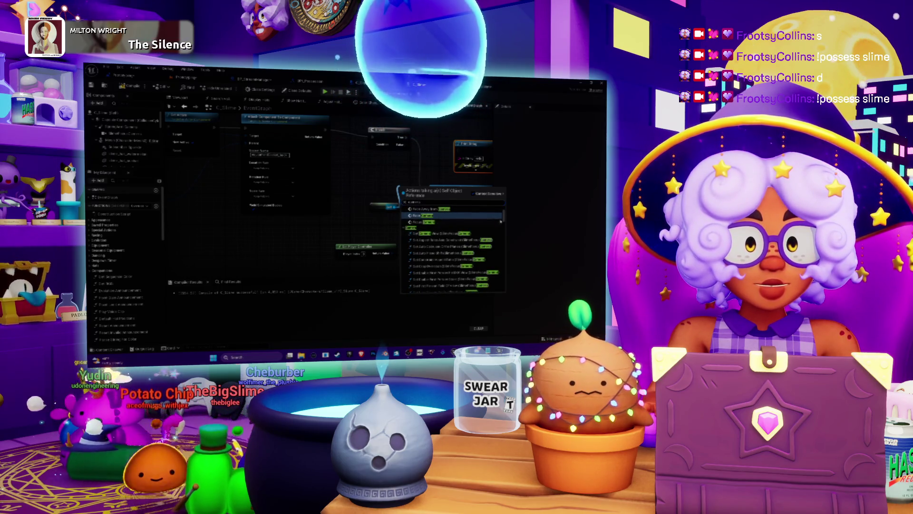
scroll(504, 217, "up", 3)
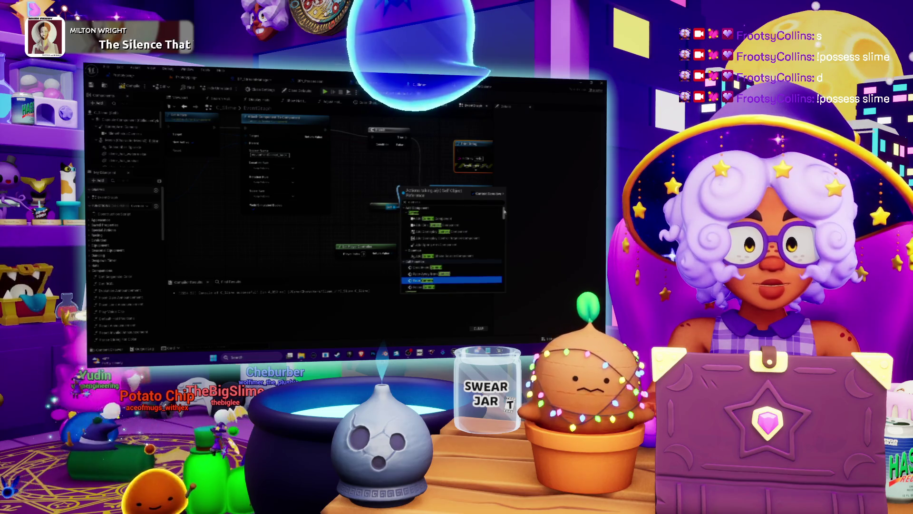
left_click(452, 280)
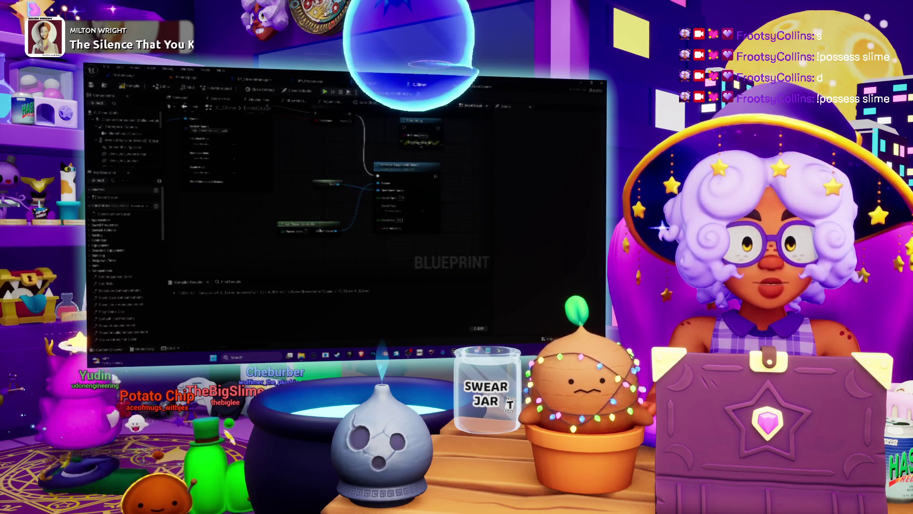
left_click_drag(378, 248, 337, 211)
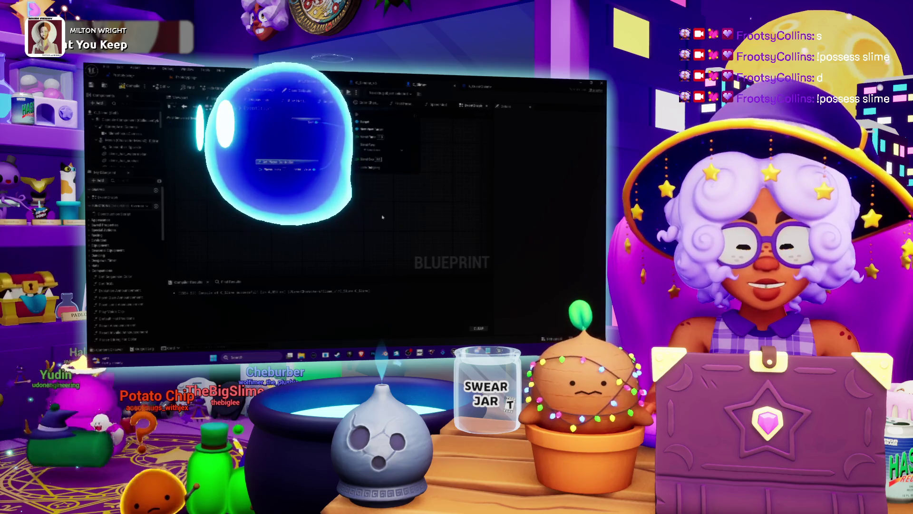
Paste a second Set View Target node and add a connected node after the Player Controller node.
key("ctrl+v")
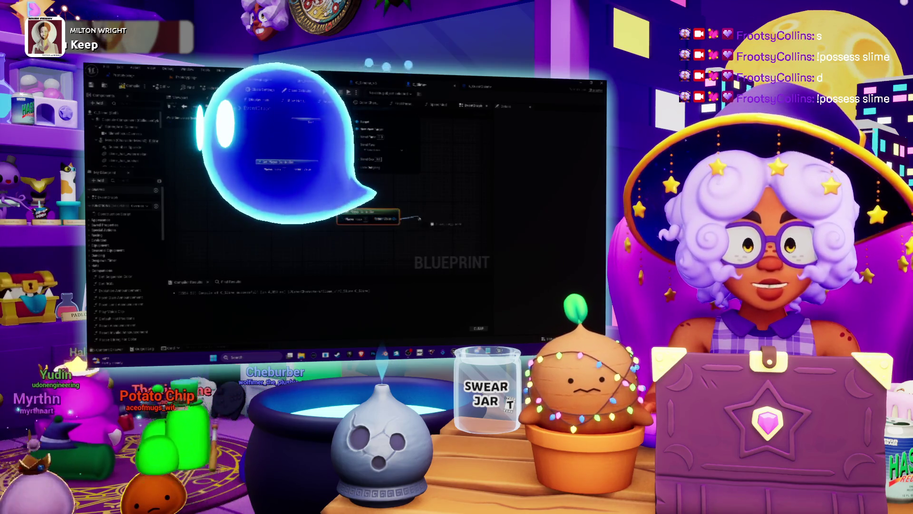
left_click_drag(395, 219, 420, 219)
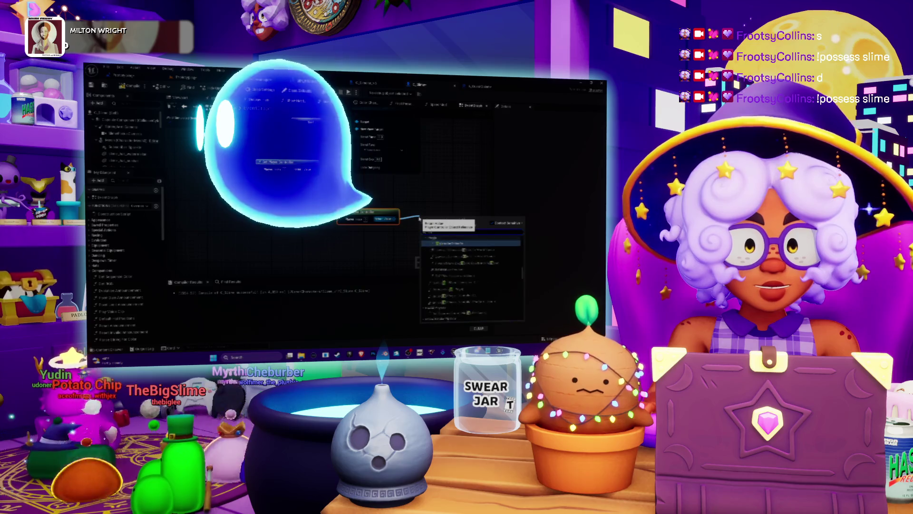
type("camera")
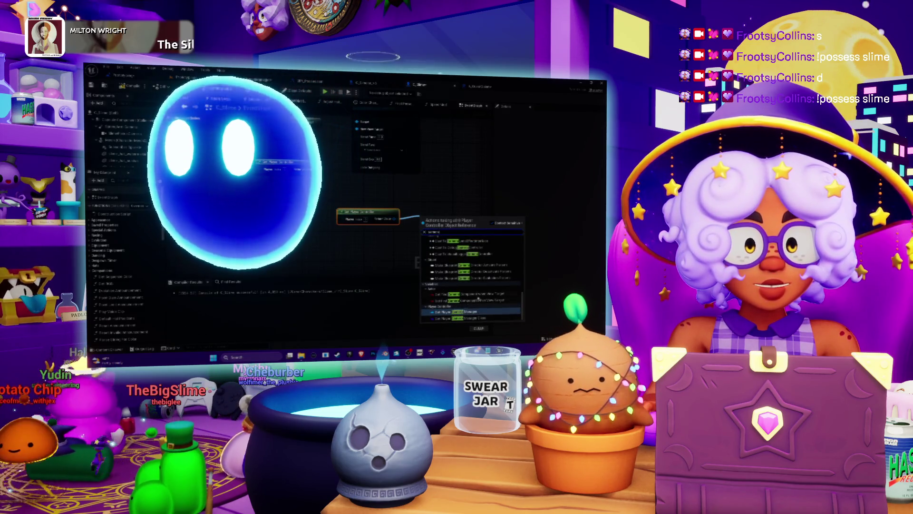
scroll(478, 296, "down", 3)
scroll(479, 295, "up", 2)
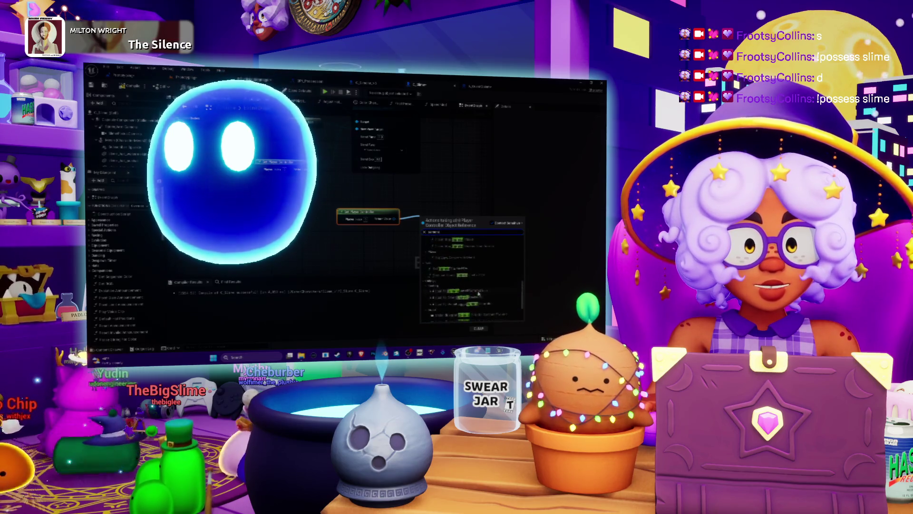
scroll(479, 294, "up", 3)
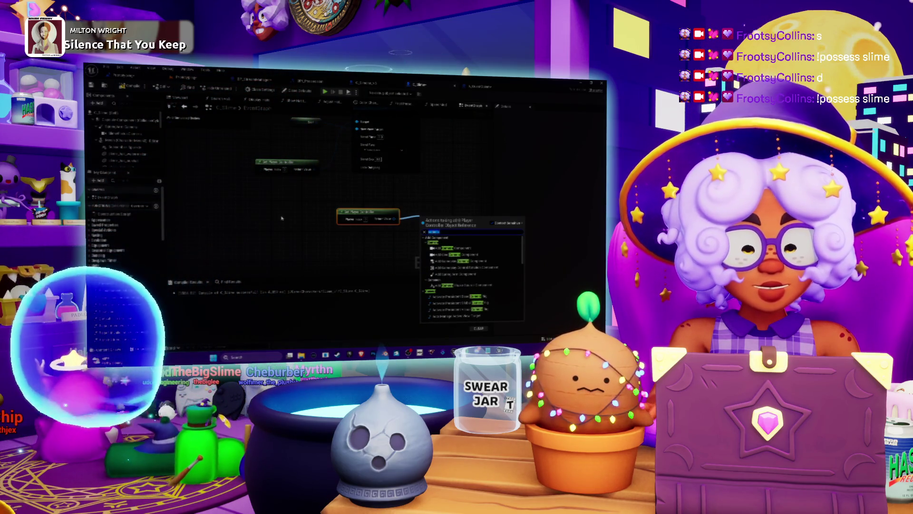
type("sess")
key("BackSpace")
key("BackSpace")
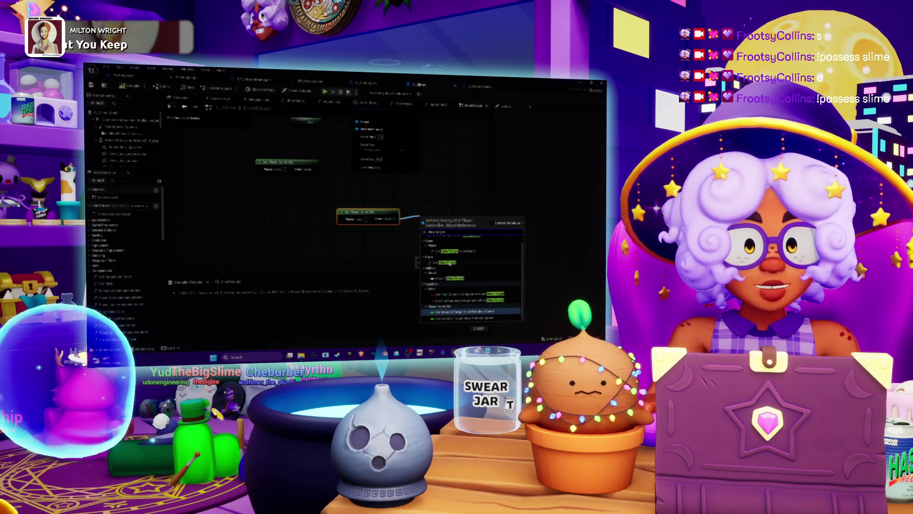
left_click(440, 251)
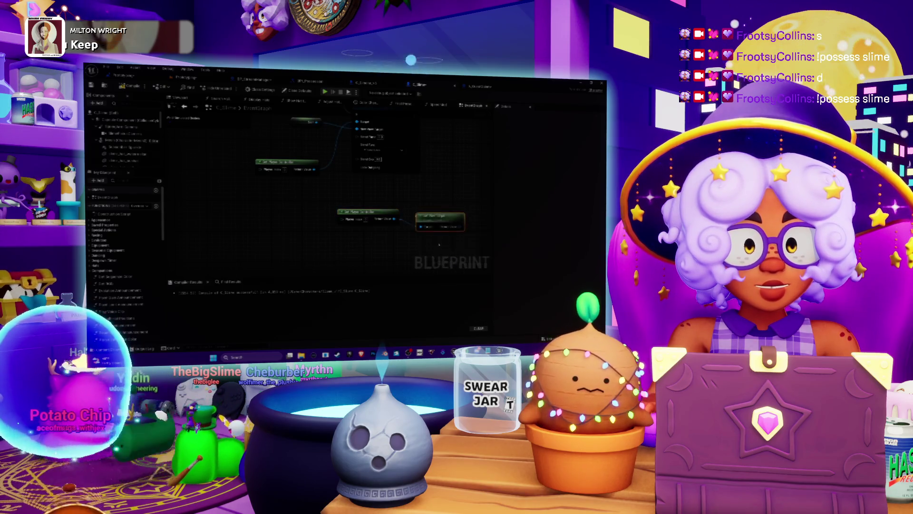
Add another node feeding Set View Target and wire up its input.
left_click_drag(454, 213, 397, 207)
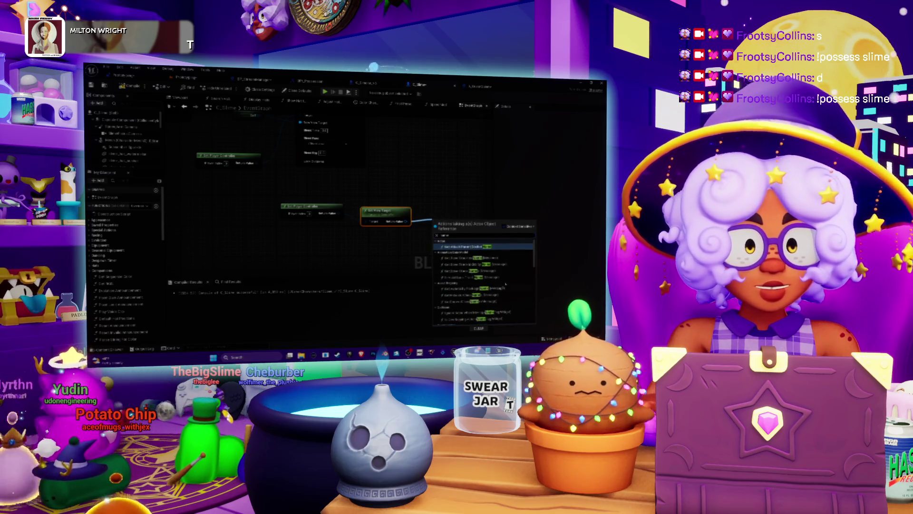
scroll(484, 276, "down", 5)
scroll(531, 328, "down", 3)
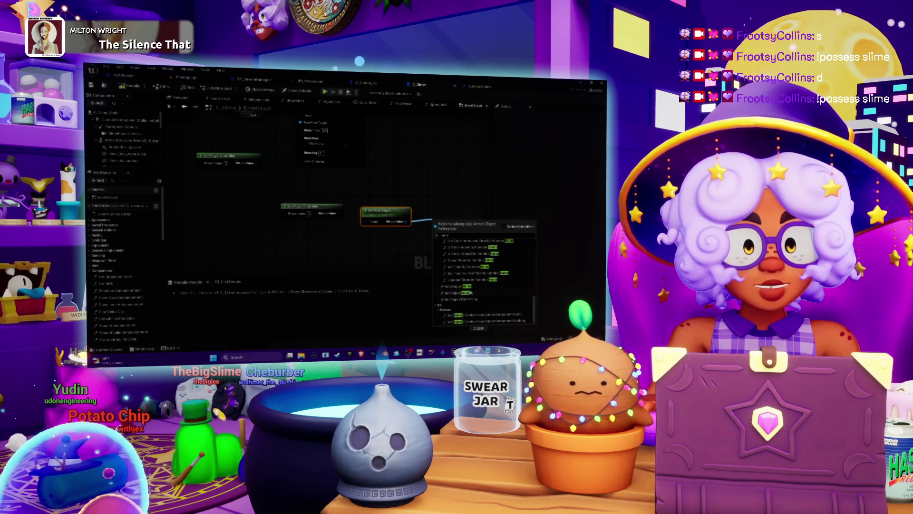
left_click(456, 299)
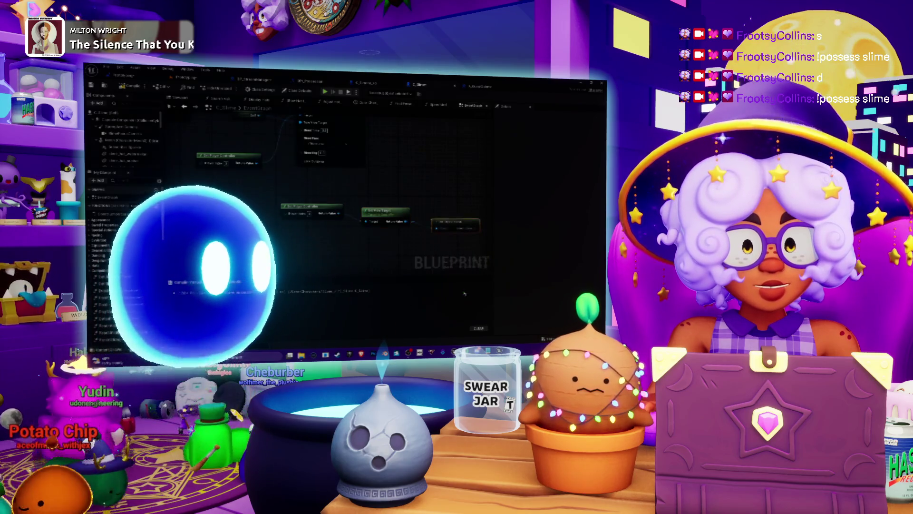
scroll(318, 130, "up", 2)
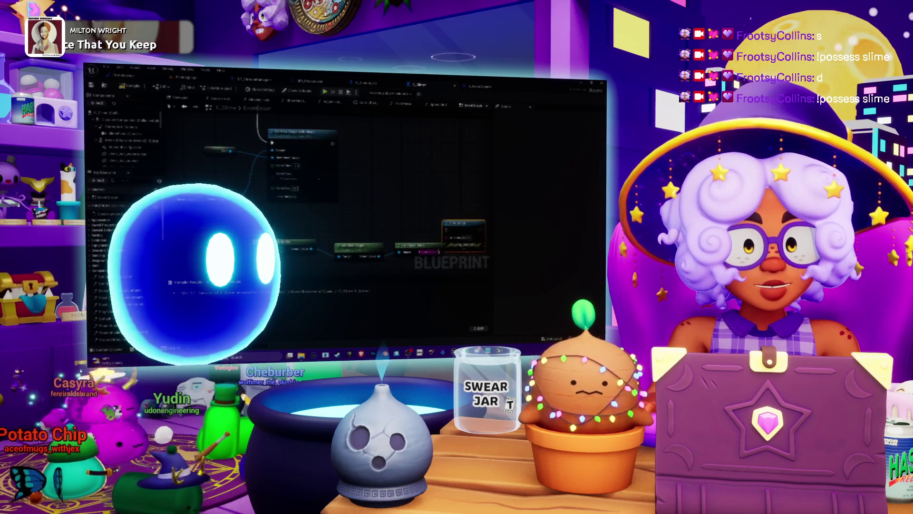
left_click_drag(445, 230, 332, 144)
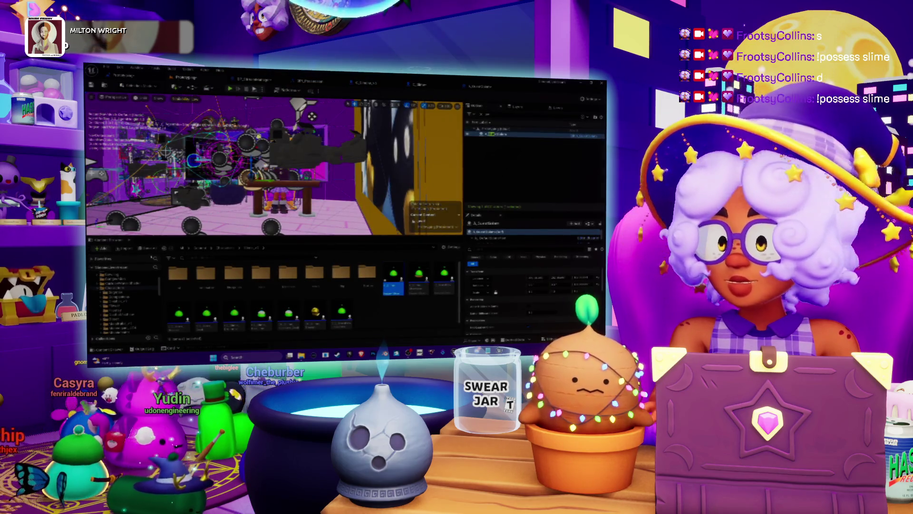
Save the modified assets with Save Selected, then start a Play In Editor test of the level.
key("ctrl+shift+s")
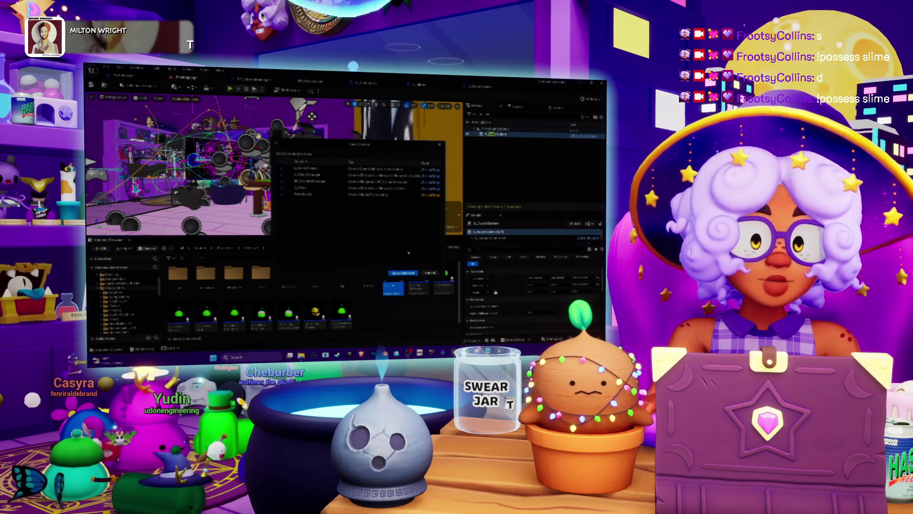
left_click(404, 273)
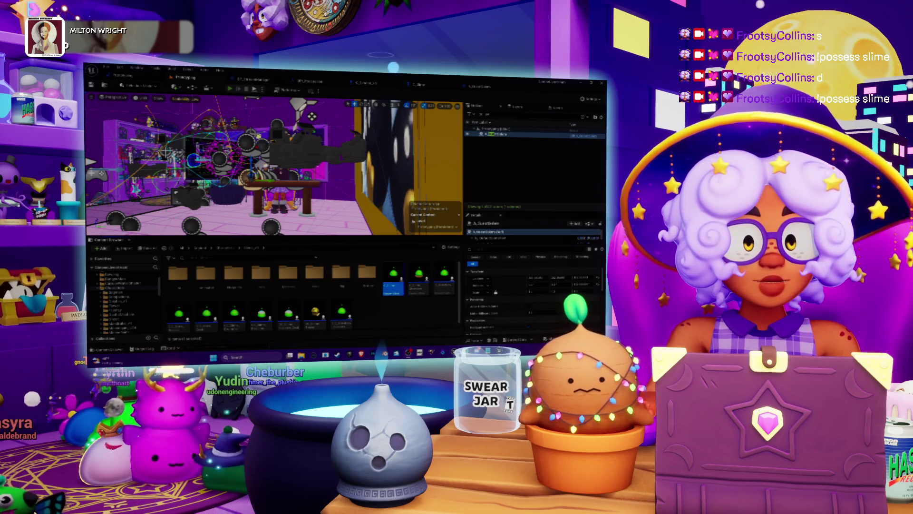
key("alt+p")
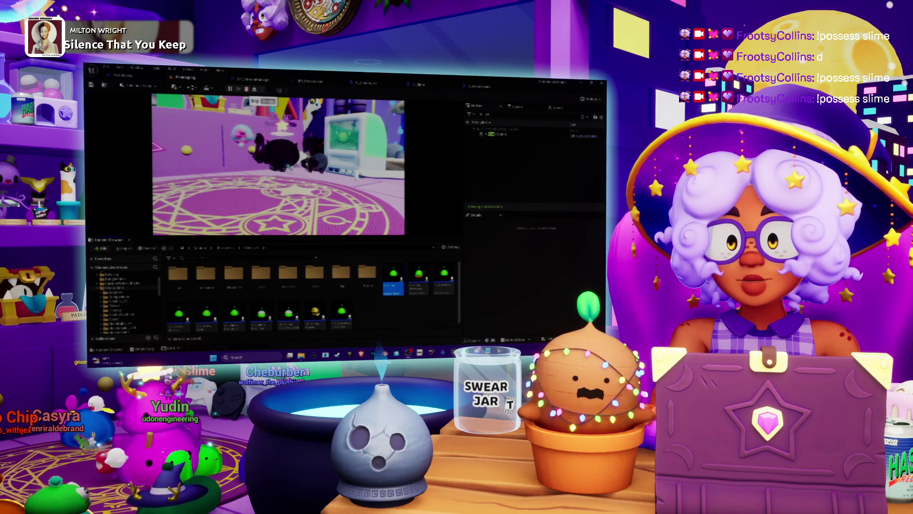
Stop the play test, open the Output Log, and toggle the Content Drawer with Ctrl+Space.
key("Escape")
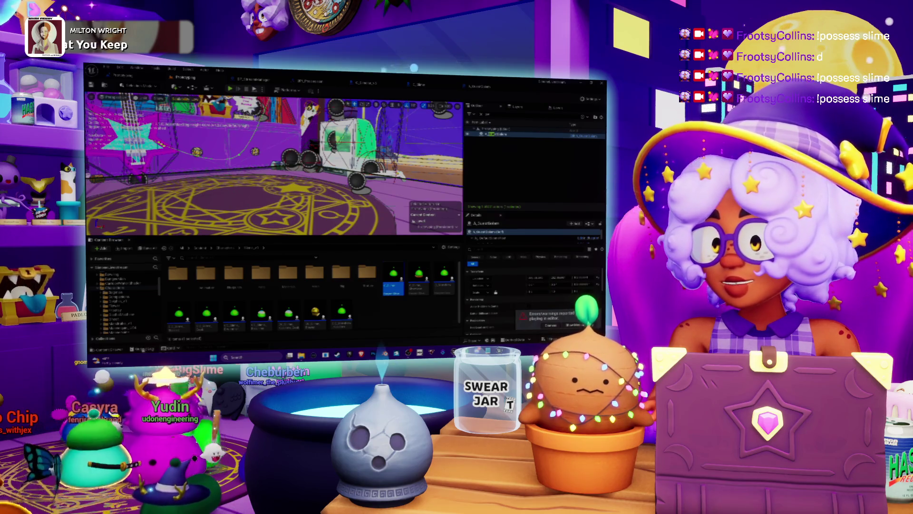
left_click(142, 349)
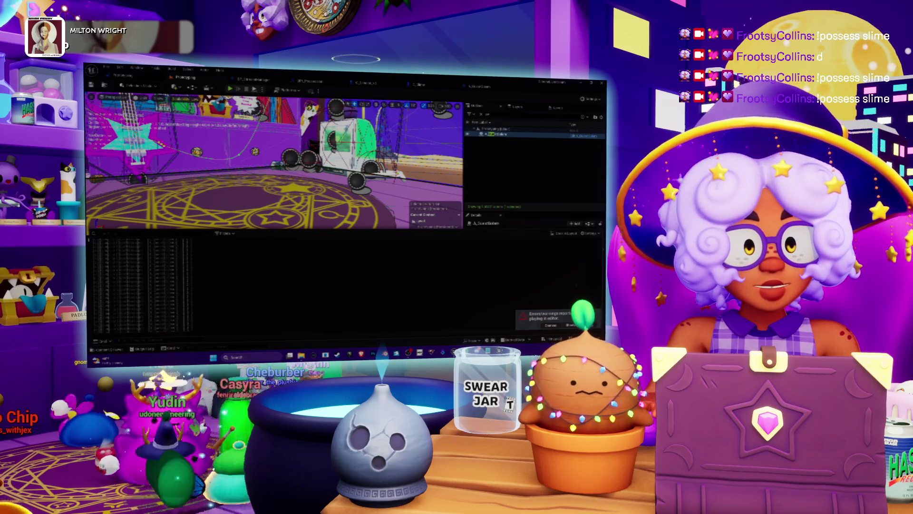
key("ctrl+space")
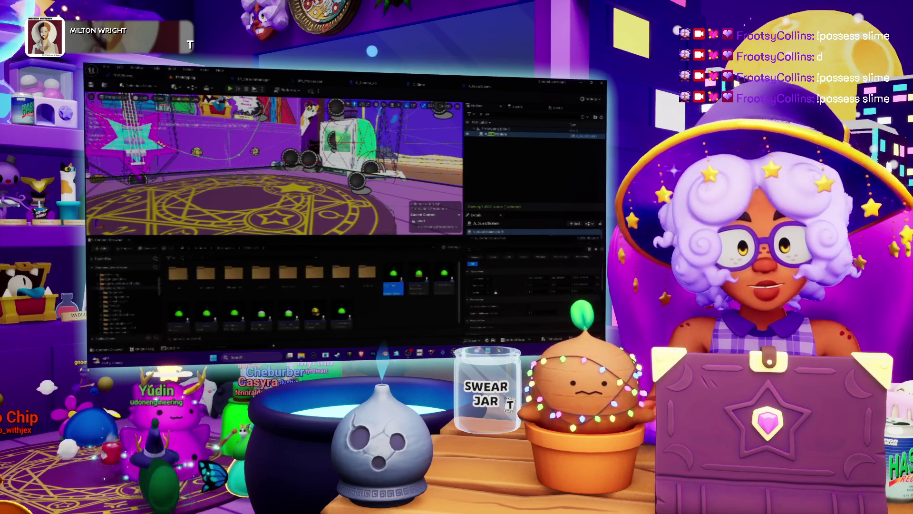
key("ctrl+space")
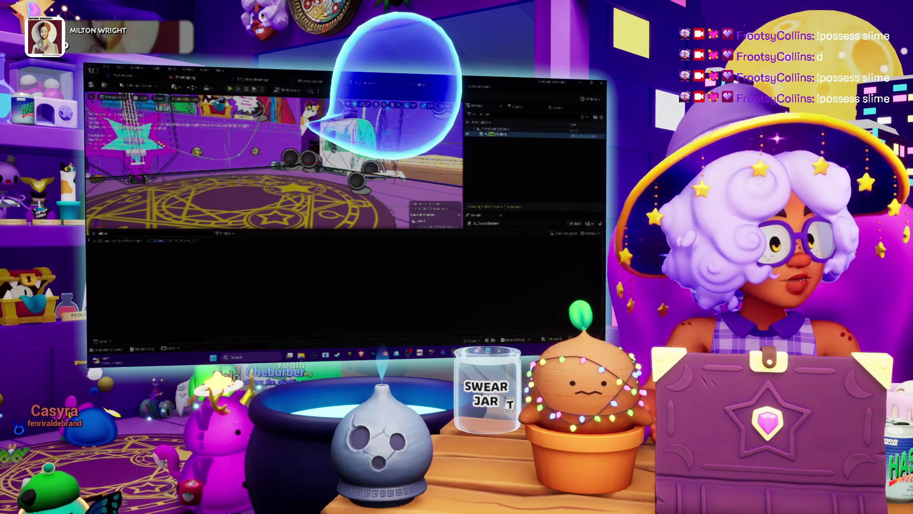
key("ctrl+space")
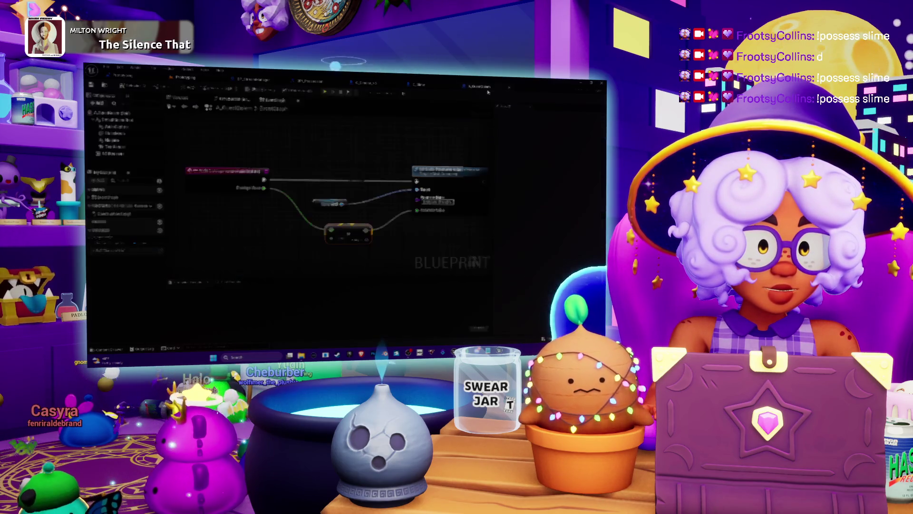
Open the A_GuestGolem graph, pan across its nodes, then switch to the C_Slime graph.
left_click(488, 92)
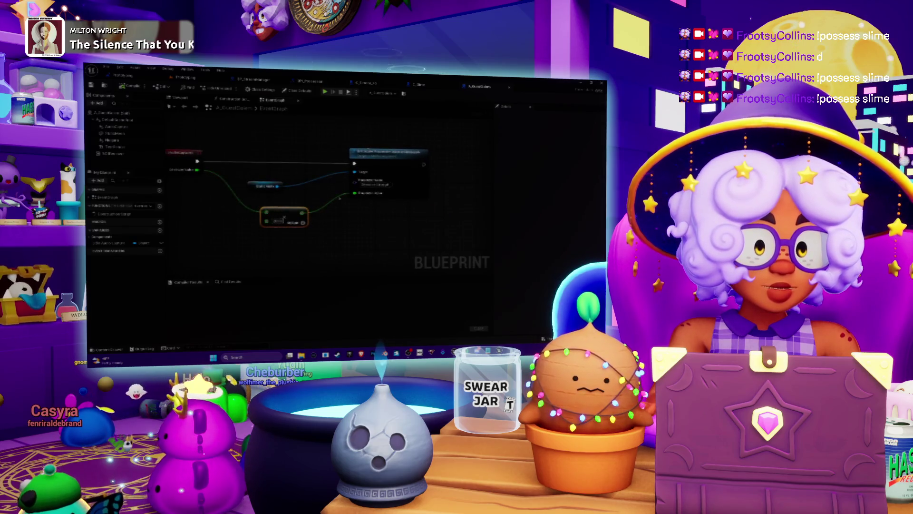
left_click_drag(361, 126, 405, 122)
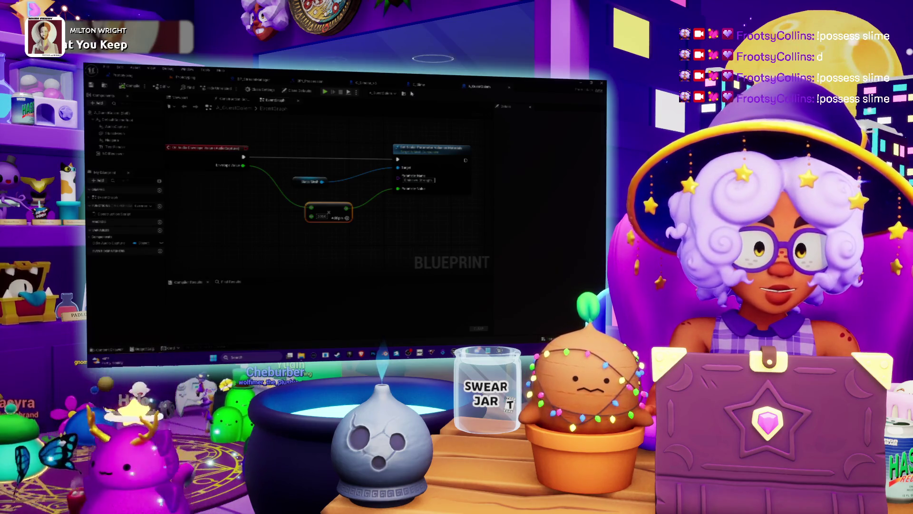
left_click(417, 84)
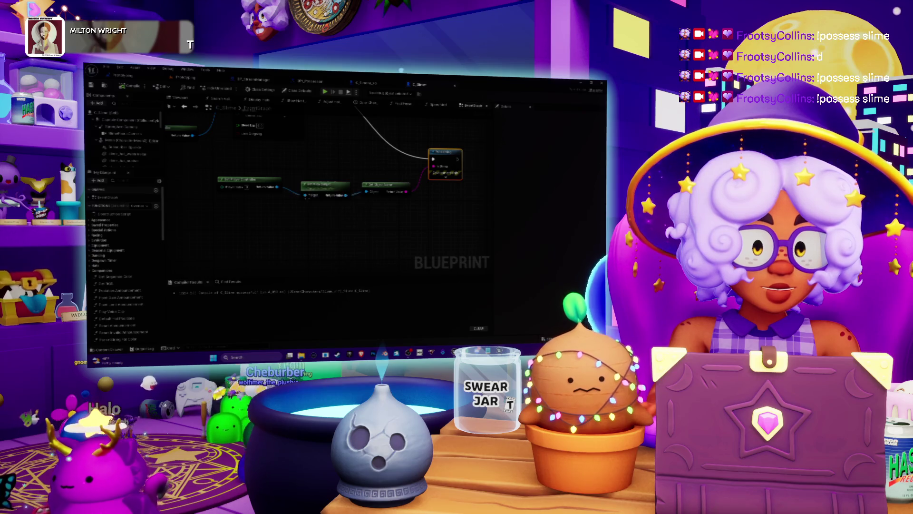
From the return value pin, search 'camera' and add the camera node to the graph.
left_click_drag(359, 218, 360, 219)
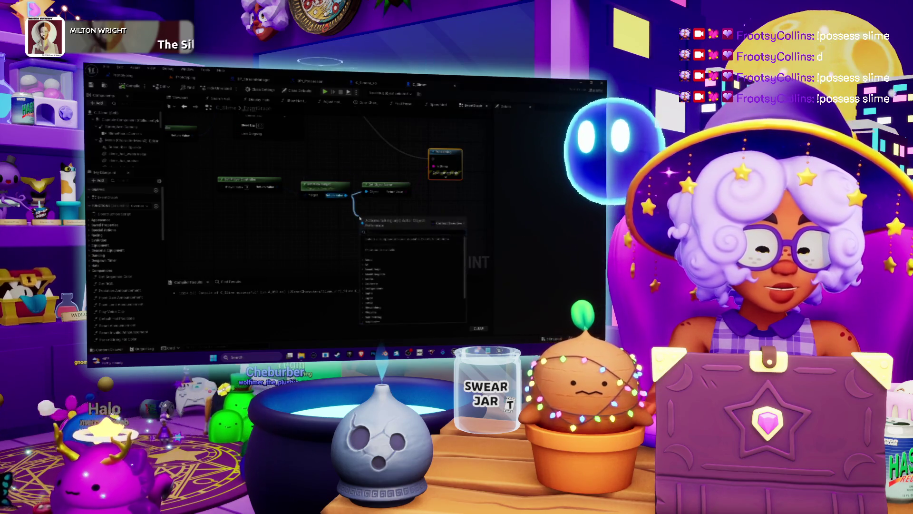
scroll(433, 292, "up", 5)
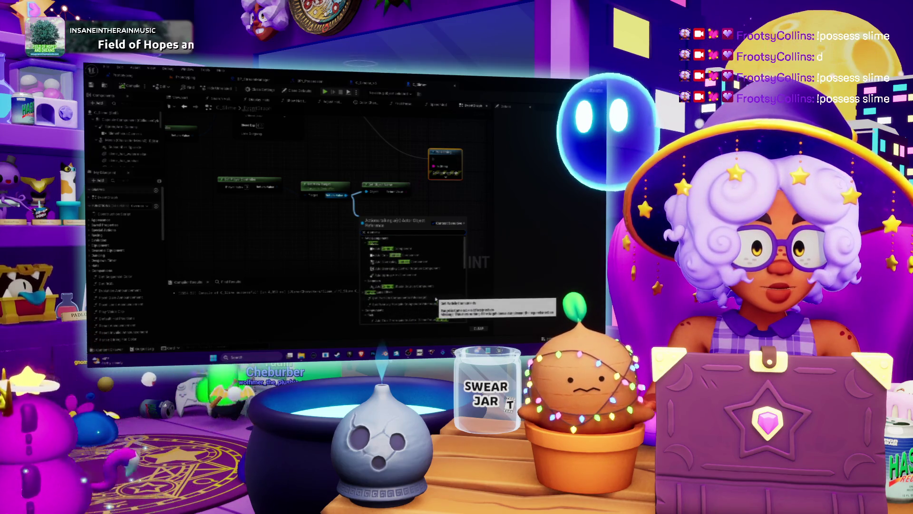
left_click(408, 211)
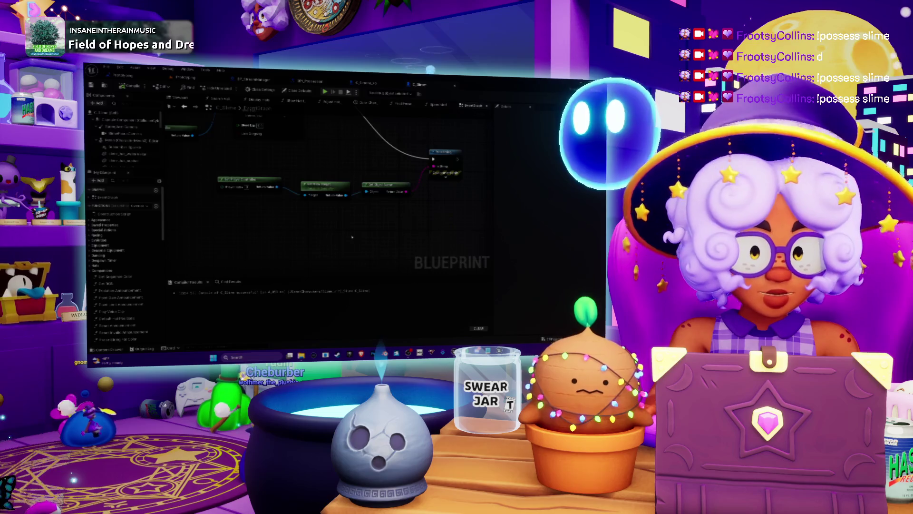
left_click_drag(315, 193, 335, 181)
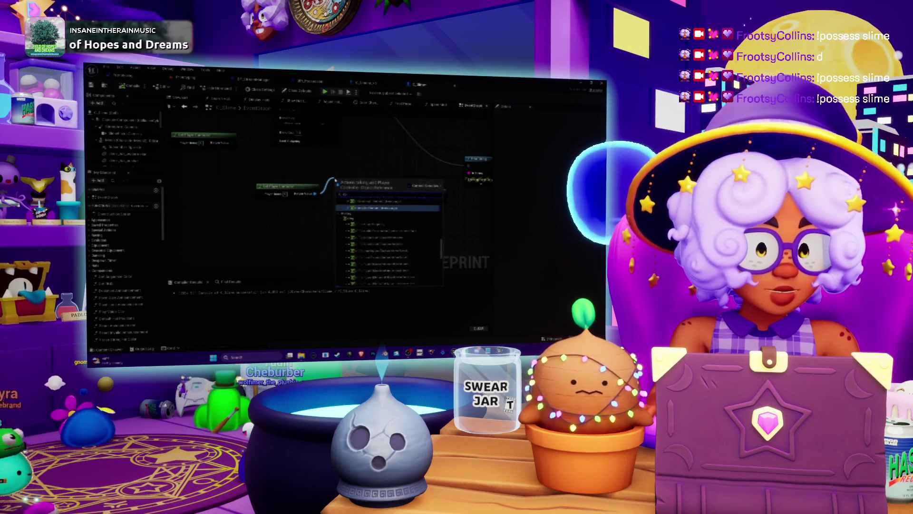
type("camera")
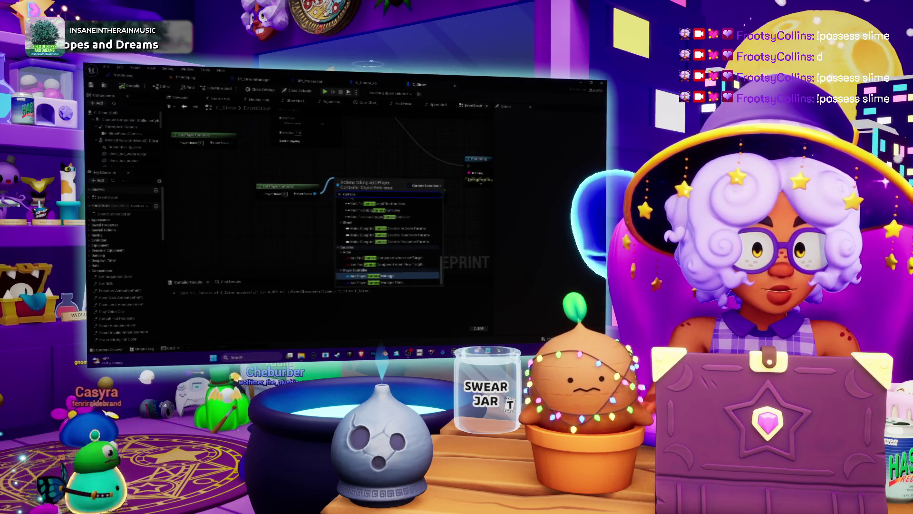
left_click_drag(441, 268, 453, 210)
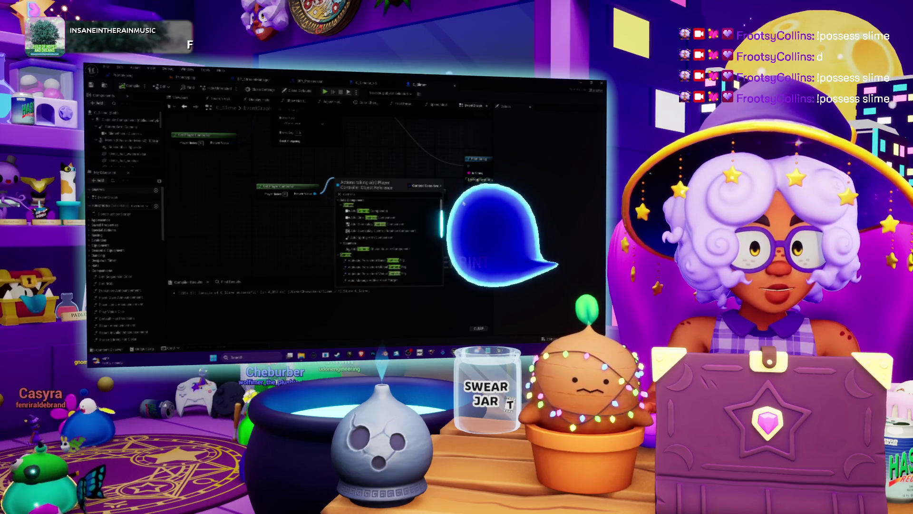
left_click(363, 167)
Pan around the new camera node and open the action list on empty graph space.
left_click_drag(363, 167, 336, 186)
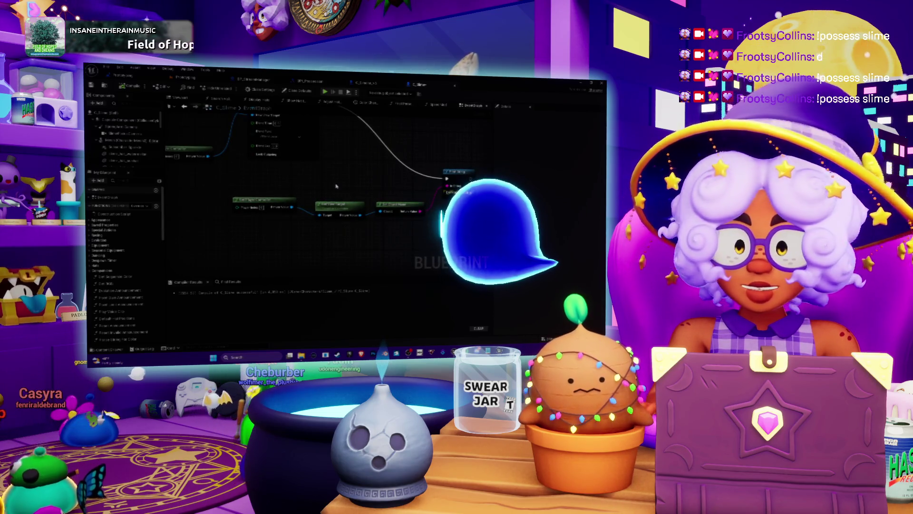
scroll(128, 142, "down", 3)
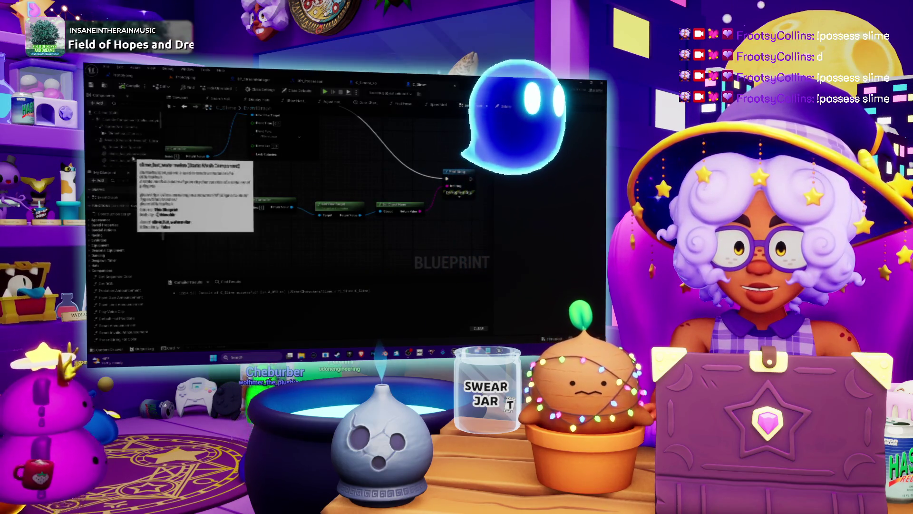
scroll(126, 143, "up", 3)
mouse_move(352, 189)
left_mouse_down()
mouse_move(388, 177)
mouse_move(379, 220)
mouse_move(323, 162)
mouse_move(237, 150)
left_mouse_up()
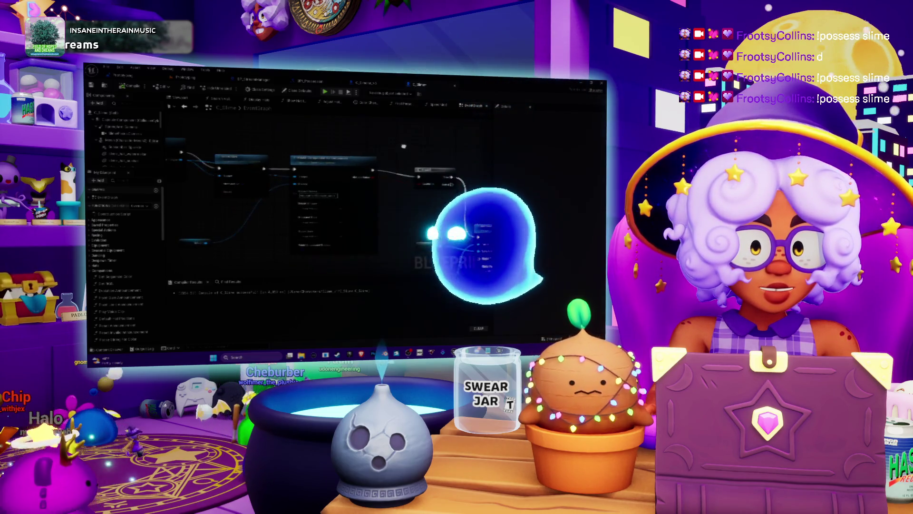
left_click_drag(376, 154, 375, 163)
right_click(374, 155)
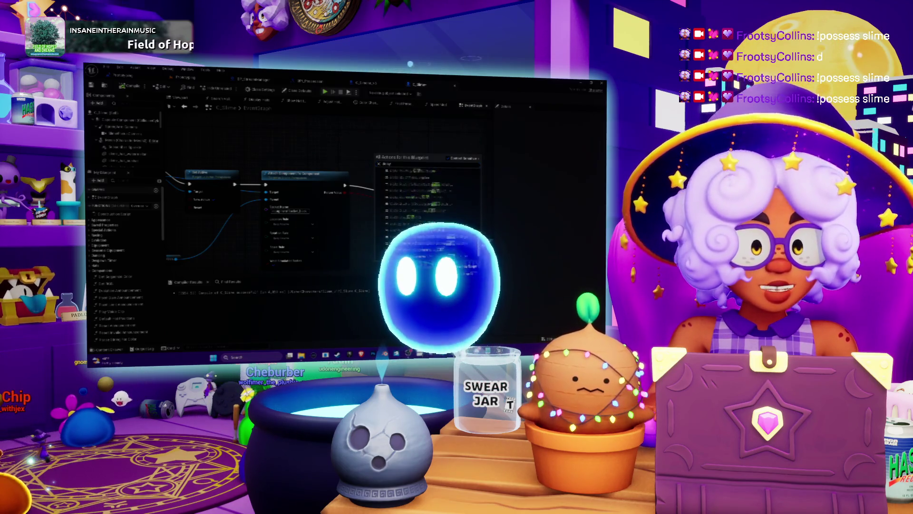
Add a Select node from the Flow Control section of the action list.
scroll(484, 180, "up", 5)
scroll(465, 206, "down", 3)
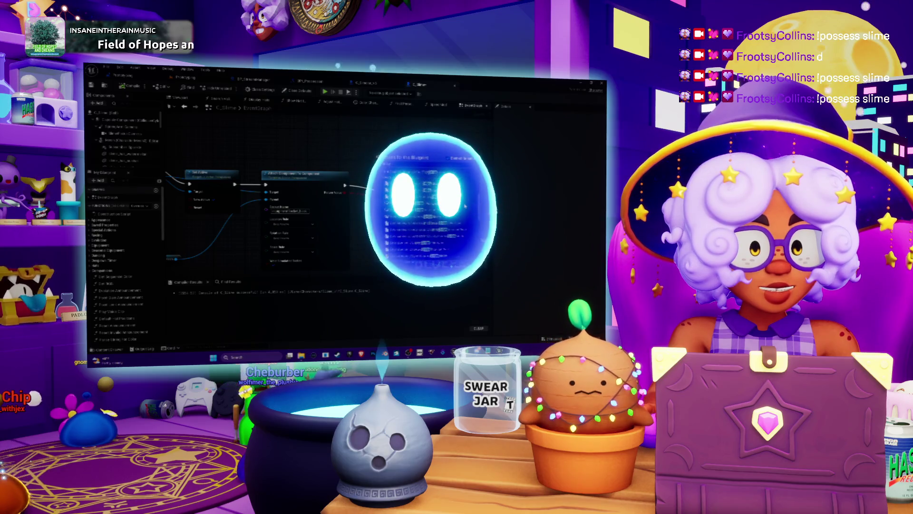
scroll(466, 206, "down", 3)
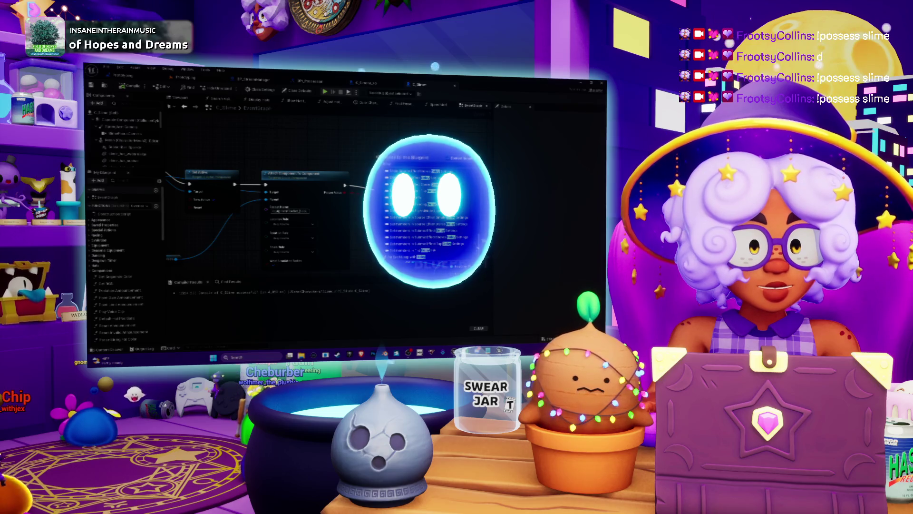
scroll(428, 209, "down", 3)
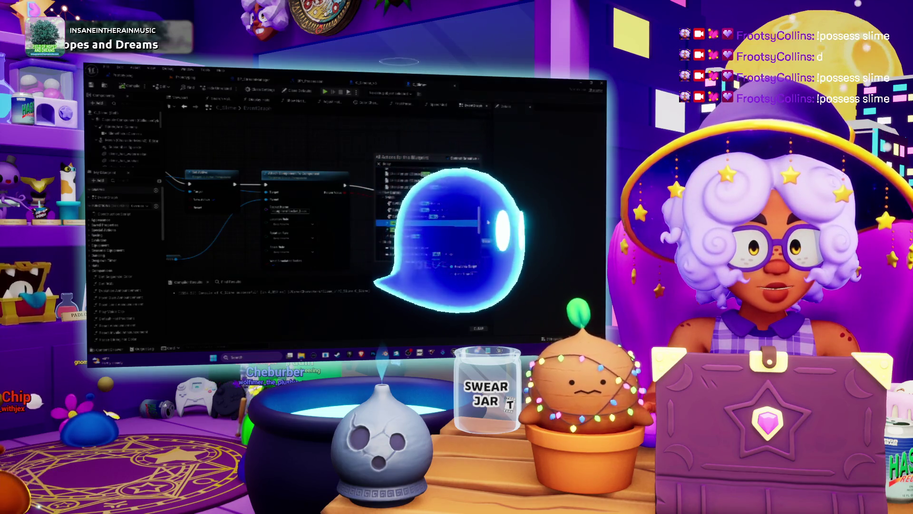
key("Return")
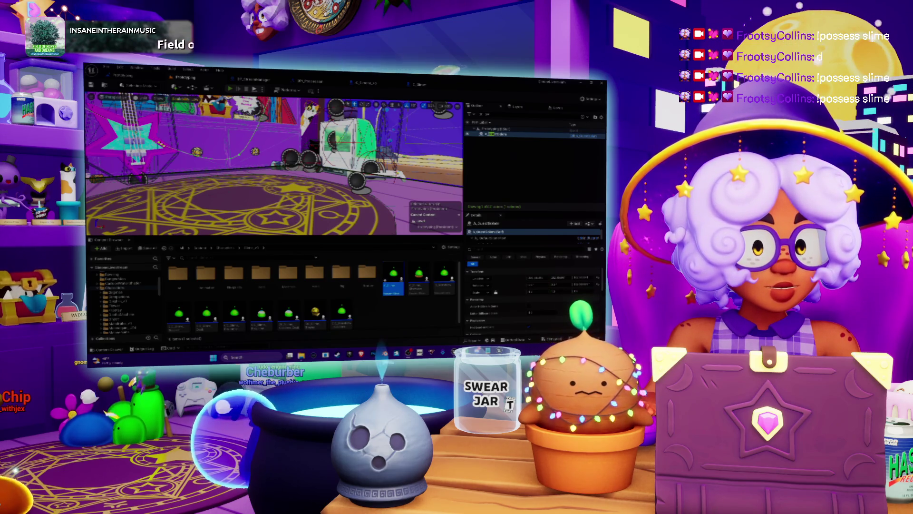
Play-test the level, stop it, then open C_Slime's Event Graph from the Content Browser.
key("alt+p")
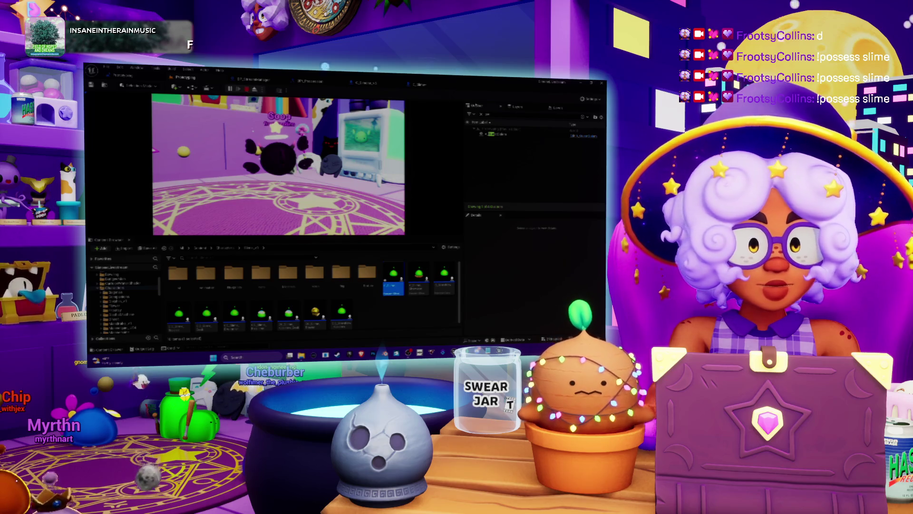
key("Escape")
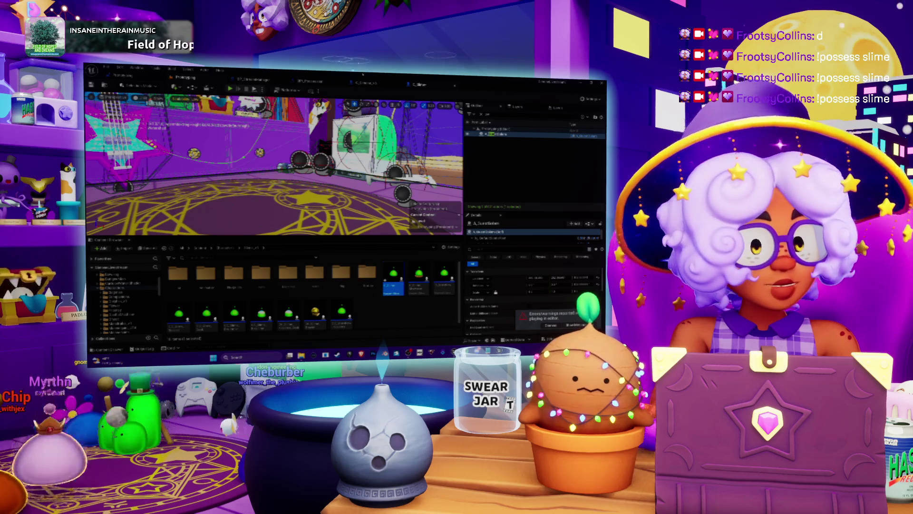
double_click(393, 281)
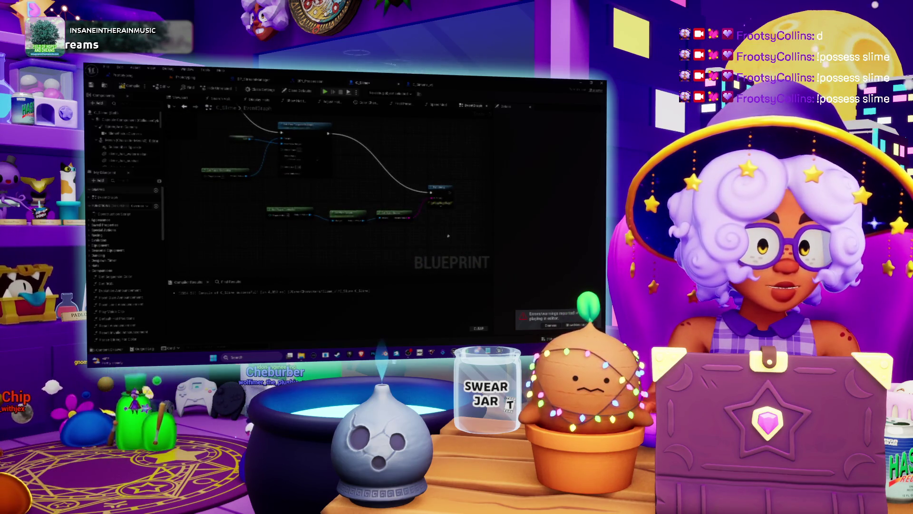
Start a Play In Editor run of the level with Alt+P.
key("alt+p")
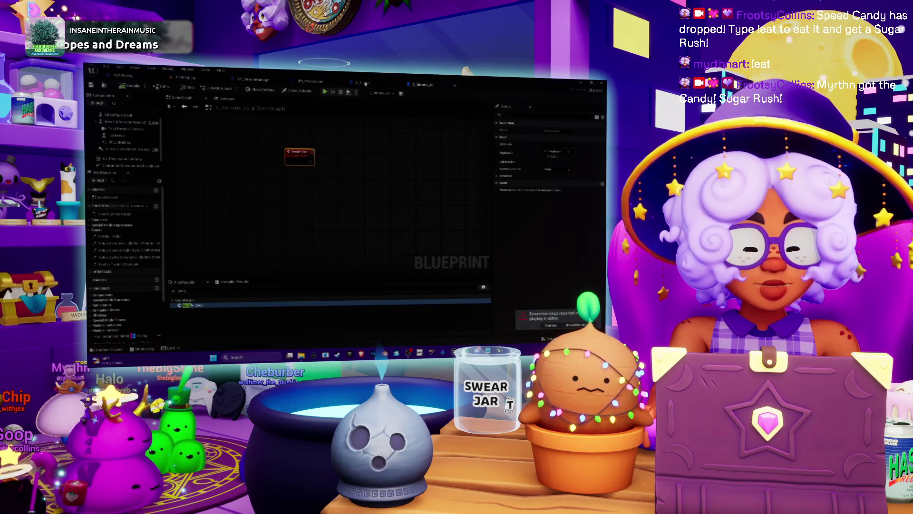
In the camera Blueprint, delete the SET node, move the top node into the chain, then switch to the browser.
left_click(365, 83)
mouse_move(303, 191)
left_mouse_down()
mouse_move(335, 210)
mouse_move(343, 191)
left_mouse_up()
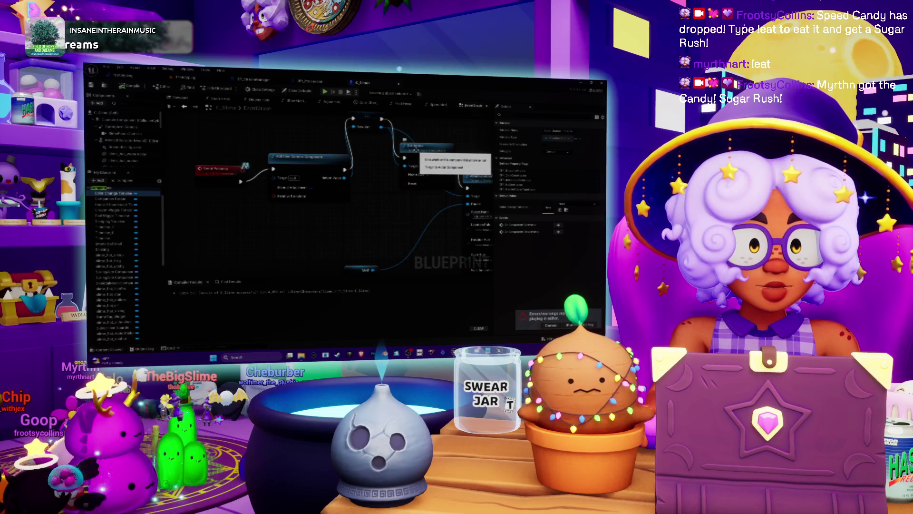
mouse_move(416, 151)
left_mouse_down()
mouse_move(340, 176)
mouse_move(340, 124)
left_mouse_up()
key("Delete")
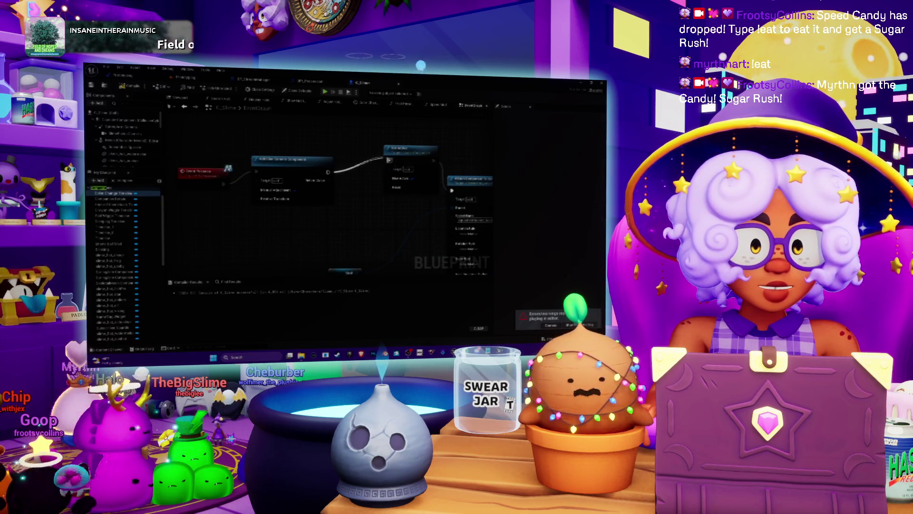
left_click_drag(394, 153, 383, 165)
scroll(338, 211, "down", 1)
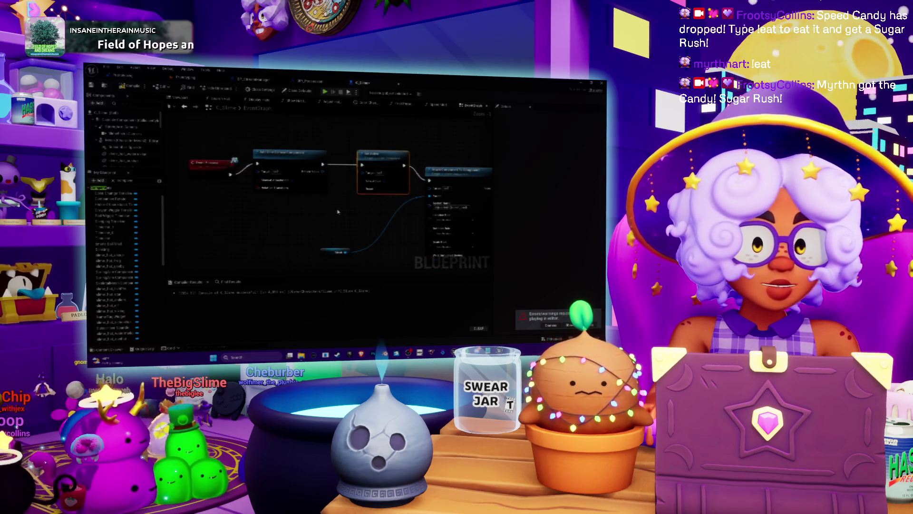
key("alt+Tab")
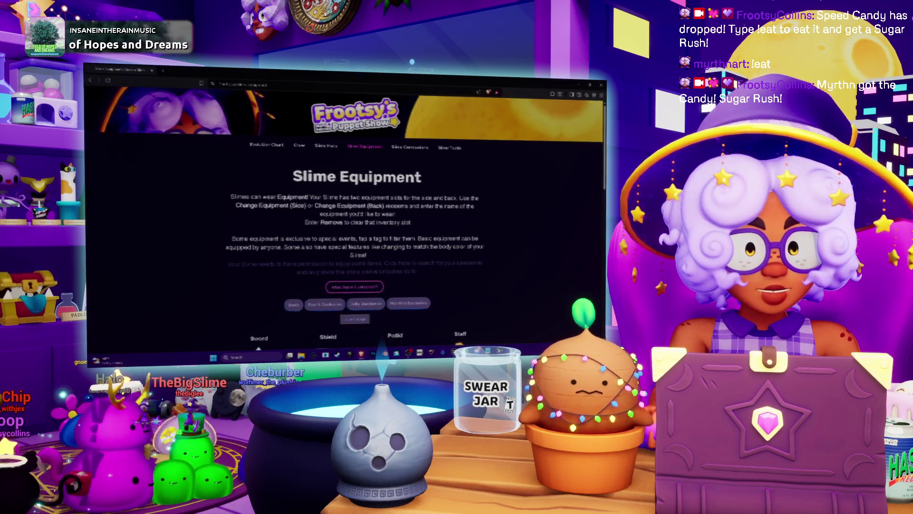
Load YouTube from the address-bar suggestions after typing 'annc'.
type("an")
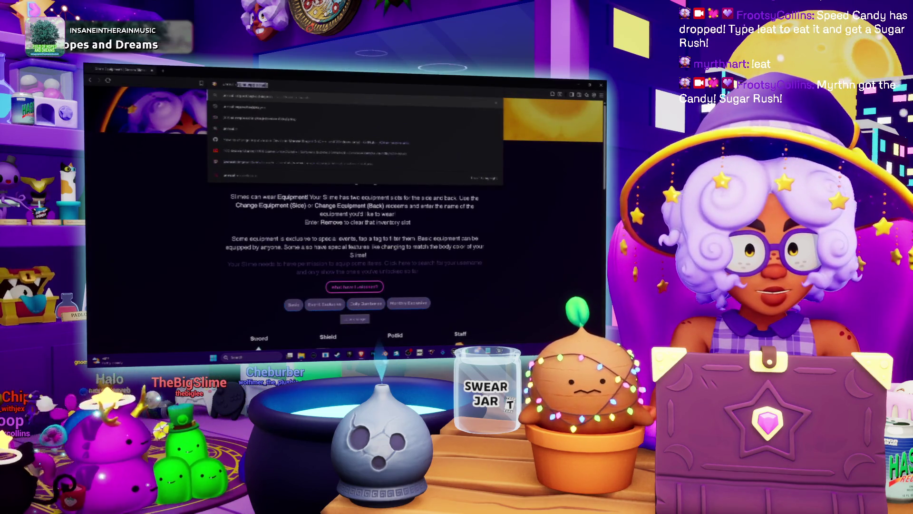
type("nc")
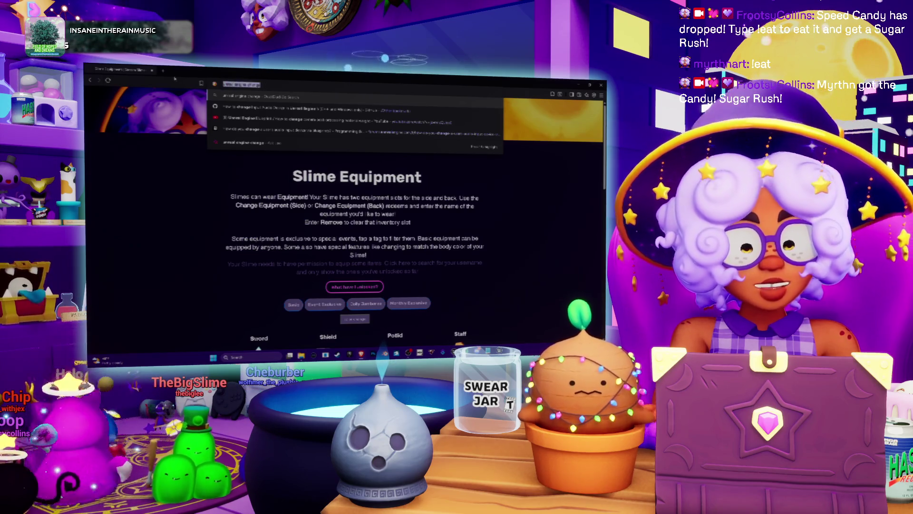
key("BackSpace")
key("Return")
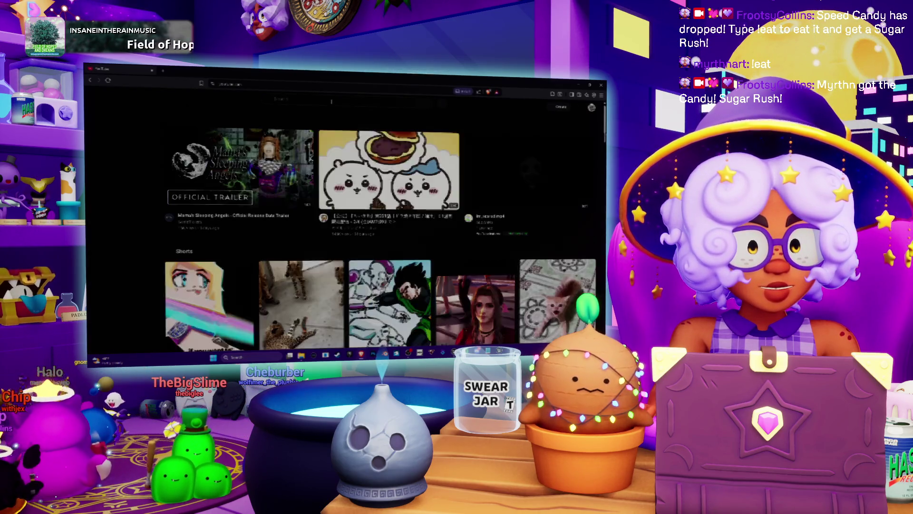
Save a recommended home-feed video to the Queue, then return to the search box.
left_click(332, 101)
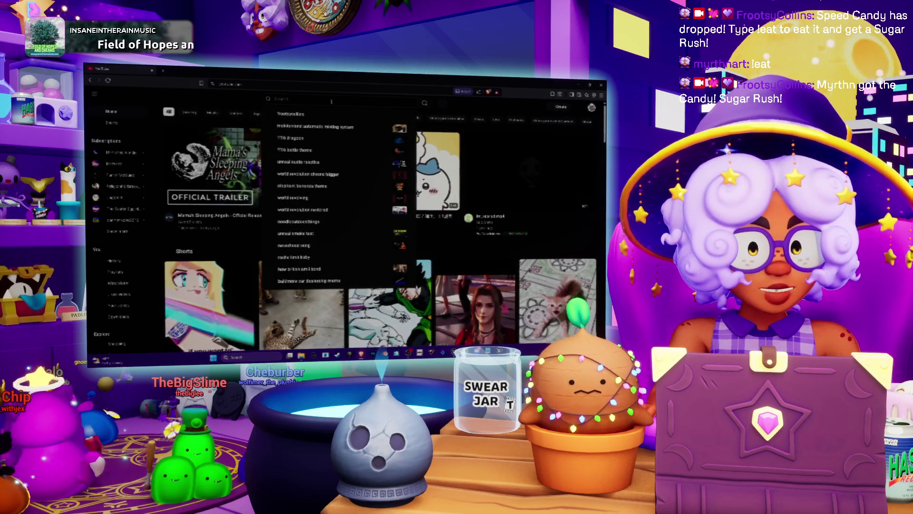
key("Escape")
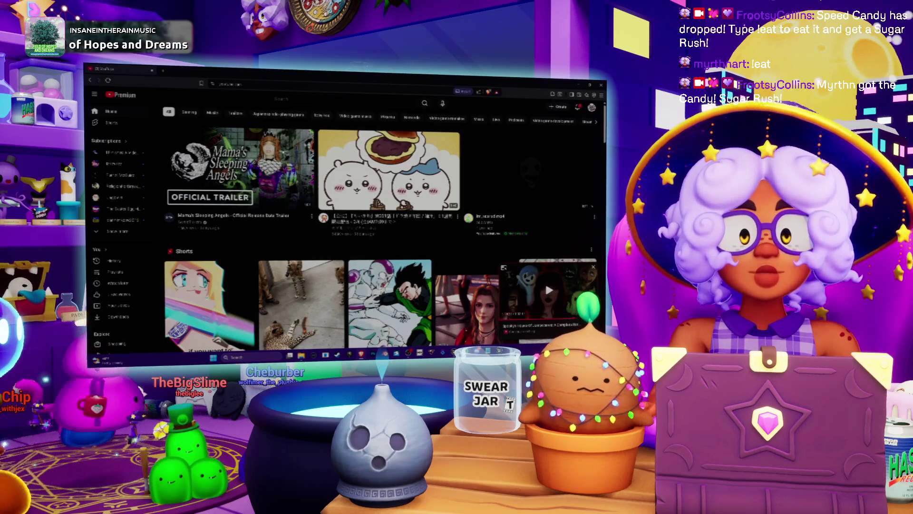
left_click(312, 217)
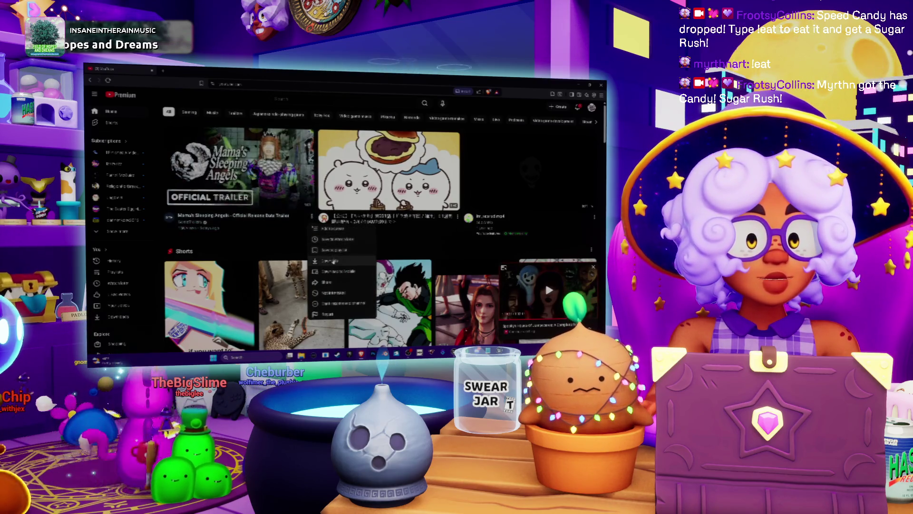
left_click(335, 250)
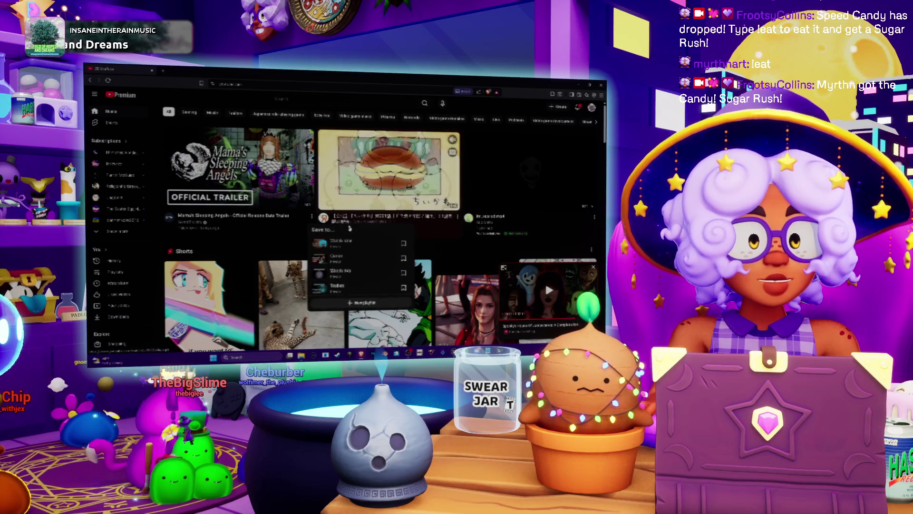
left_click(340, 261)
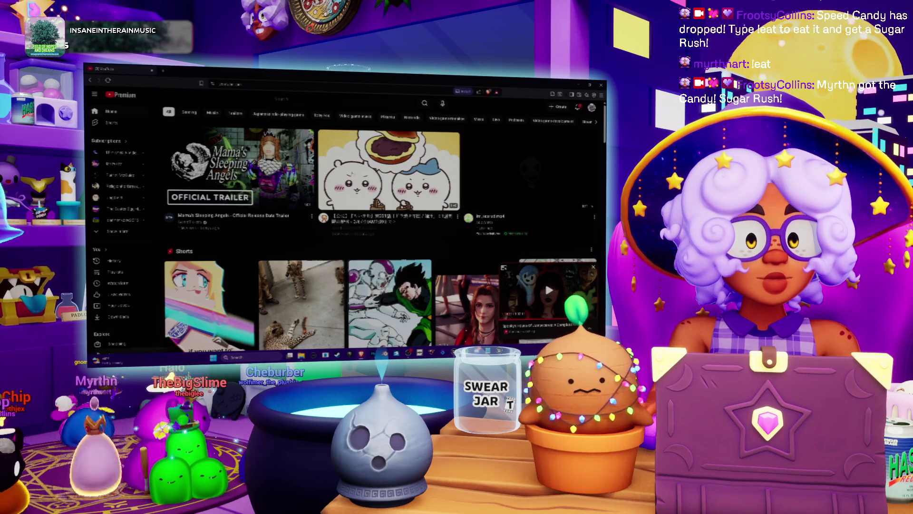
left_click(326, 97)
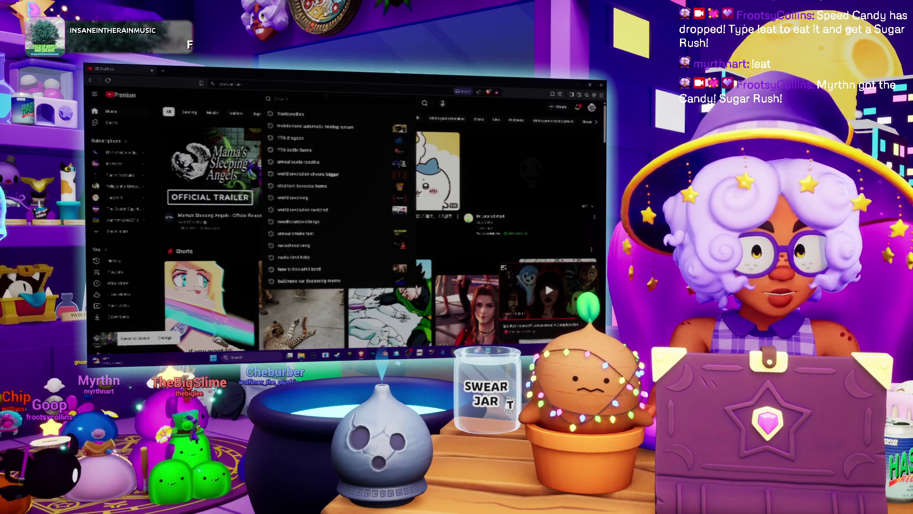
Search YouTube for 'unreal first person camera' and open the True First Person Camera in Unreal Engine 5 tutorial.
type("unreal first person camera")
key("Return")
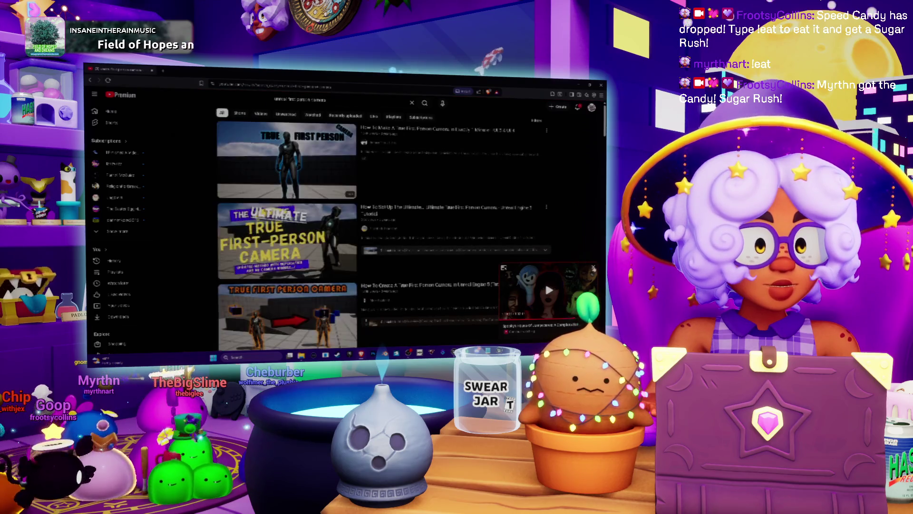
scroll(375, 195, "down", 2)
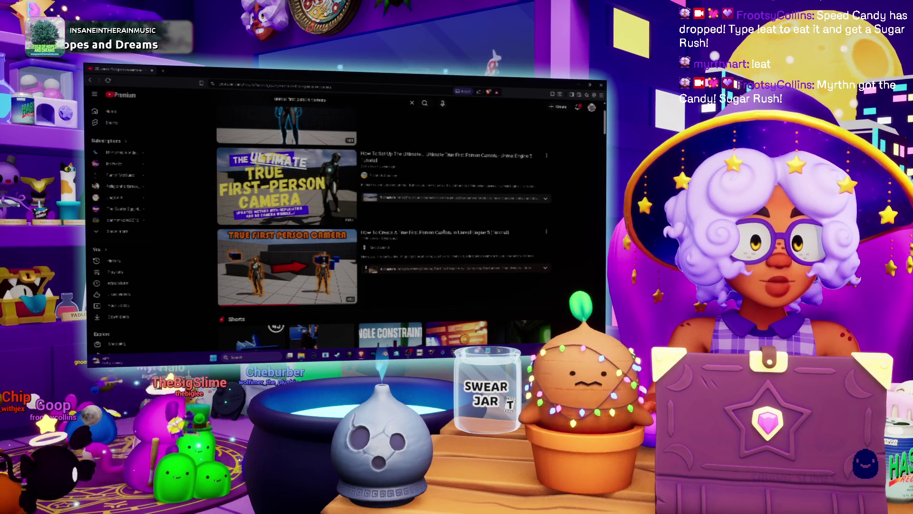
mouse_move(444, 233)
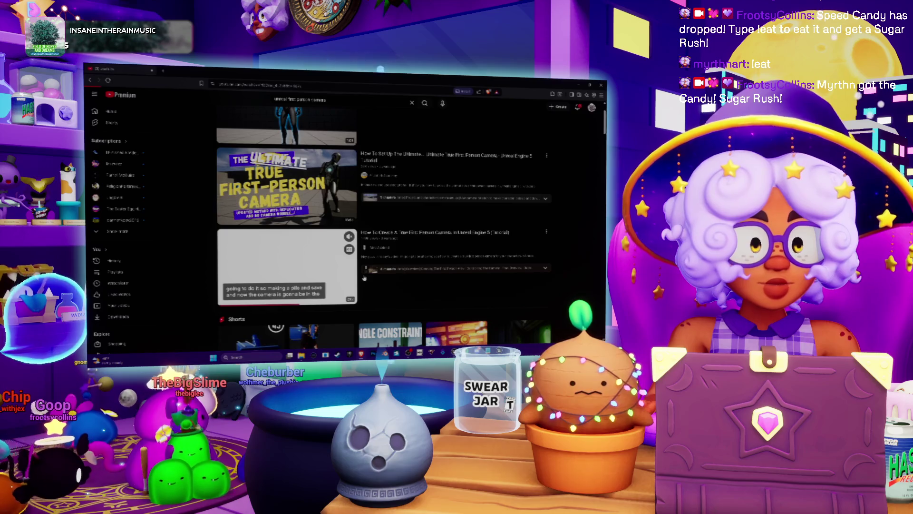
left_click(364, 278)
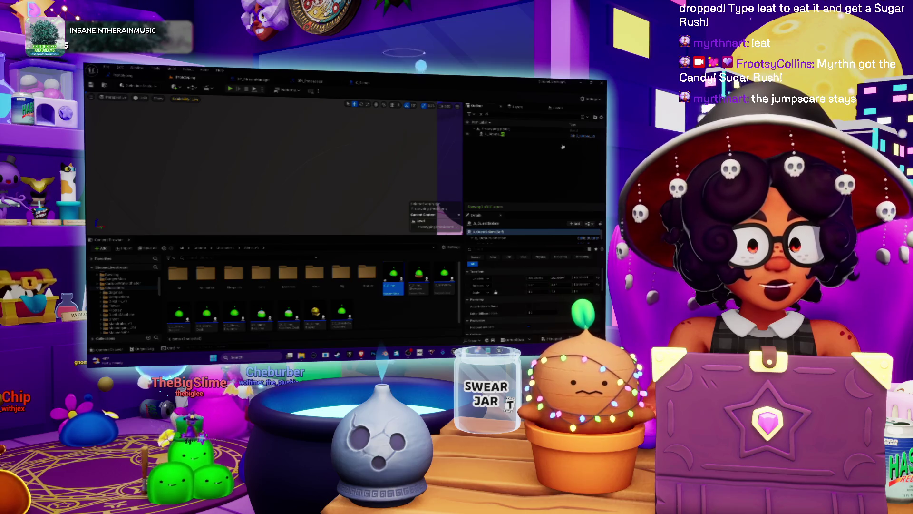
Open the character Blueprint and review the First Person Camera component's Details against the tutorial.
left_click(581, 136)
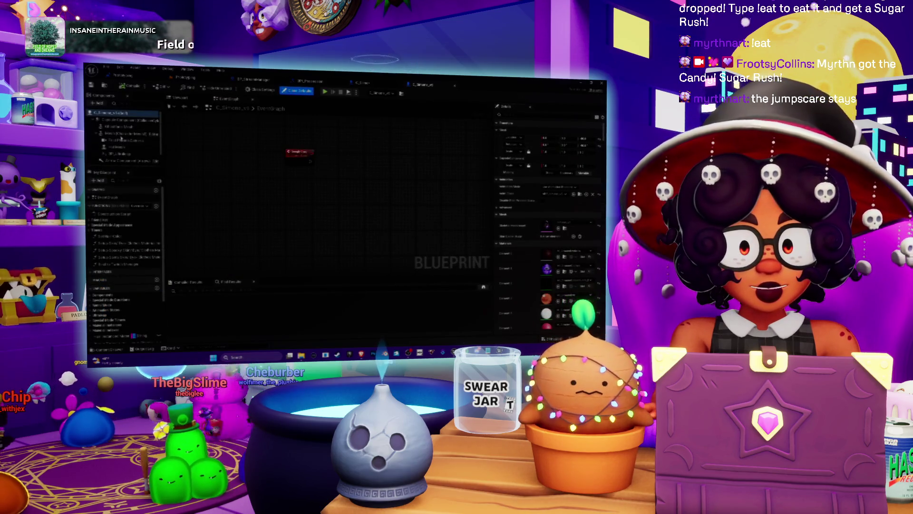
left_click(123, 140)
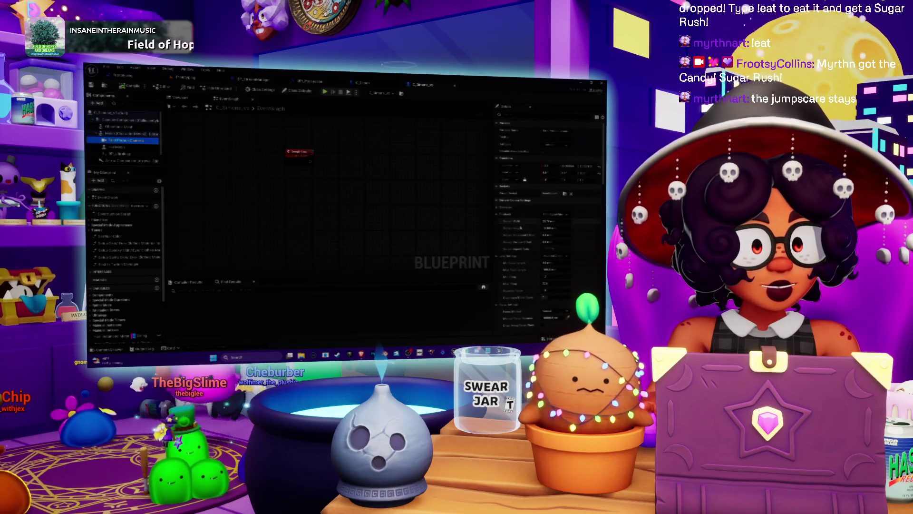
scroll(521, 226, "down", 3)
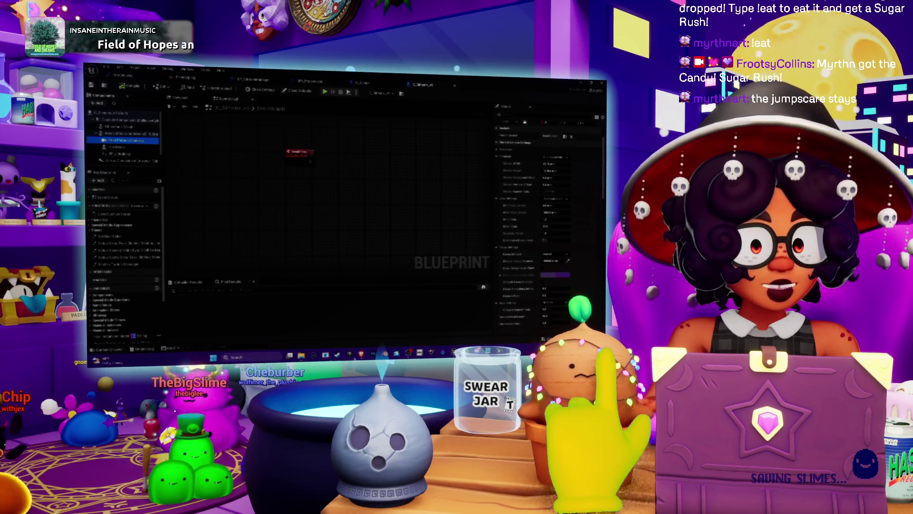
key("alt+Tab")
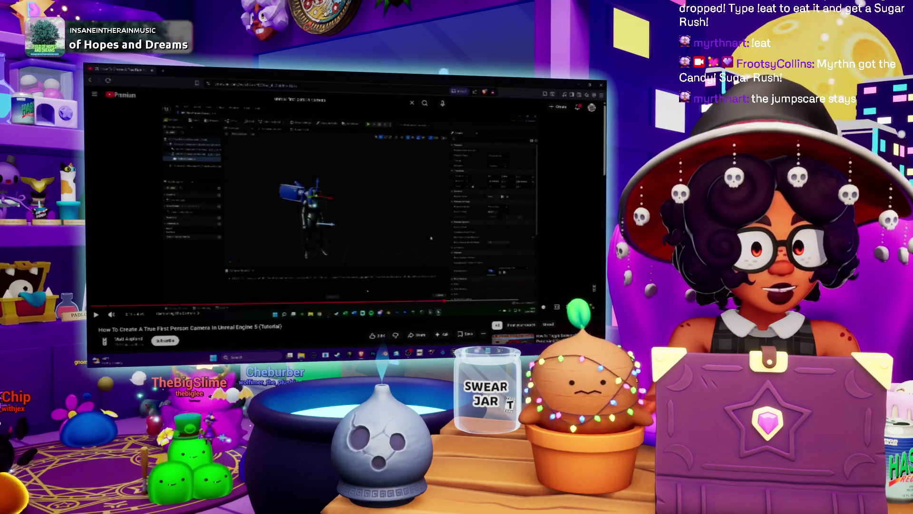
key("alt+Tab")
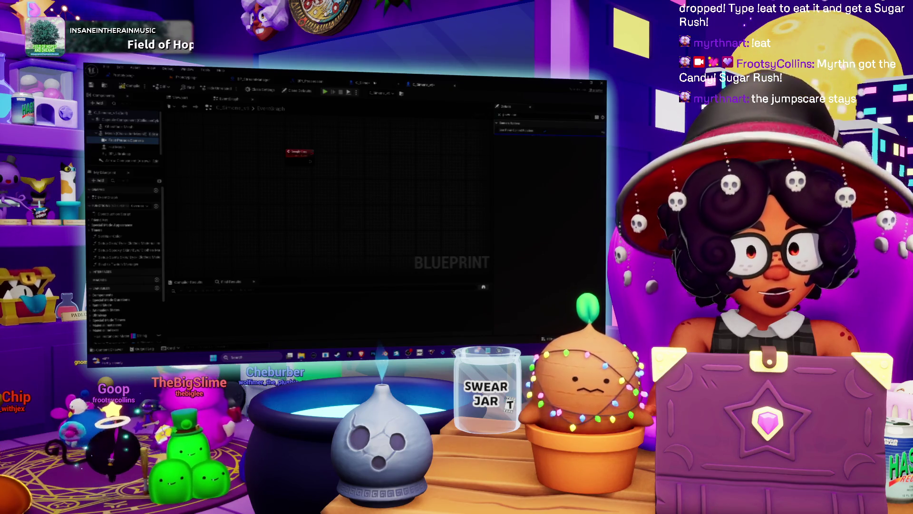
In the camera-switch graph, add a colour Set node for the cine camera above Set Active.
left_click(374, 83)
mouse_move(337, 178)
left_mouse_down()
mouse_move(313, 187)
mouse_move(329, 147)
left_mouse_up()
type("color")
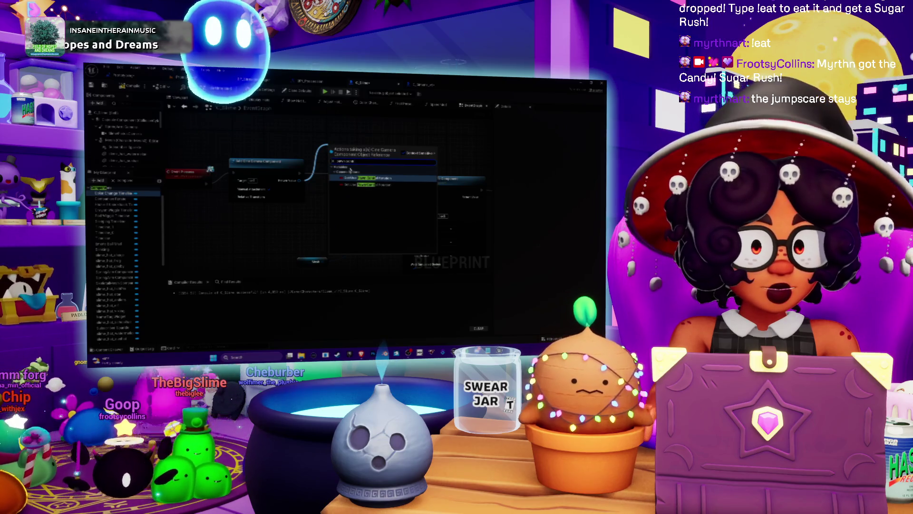
left_click(362, 184)
left_click_drag(361, 186, 336, 138)
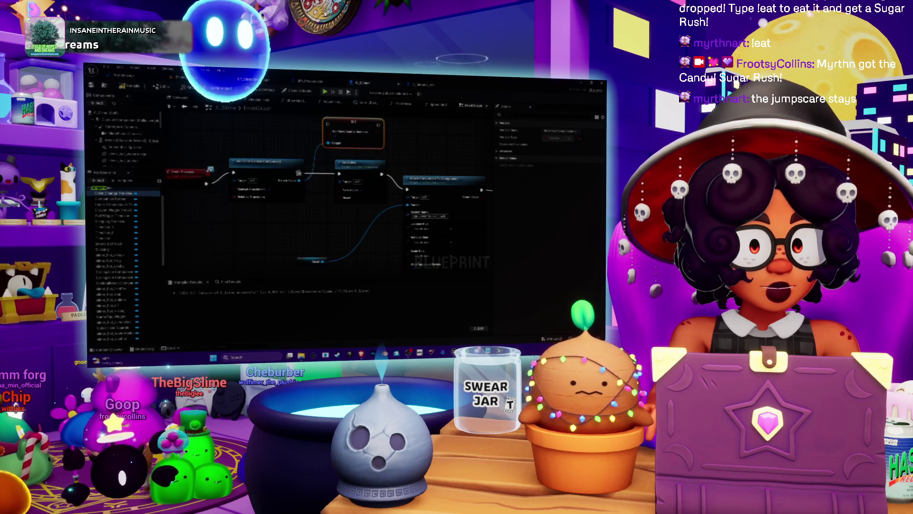
Wire the camera component's execution into the Set node and Mesh into the attach node's Parent input.
mouse_move(299, 174)
left_mouse_down()
mouse_move(328, 125)
mouse_move(339, 174)
left_mouse_up()
left_click_drag(323, 261, 407, 204)
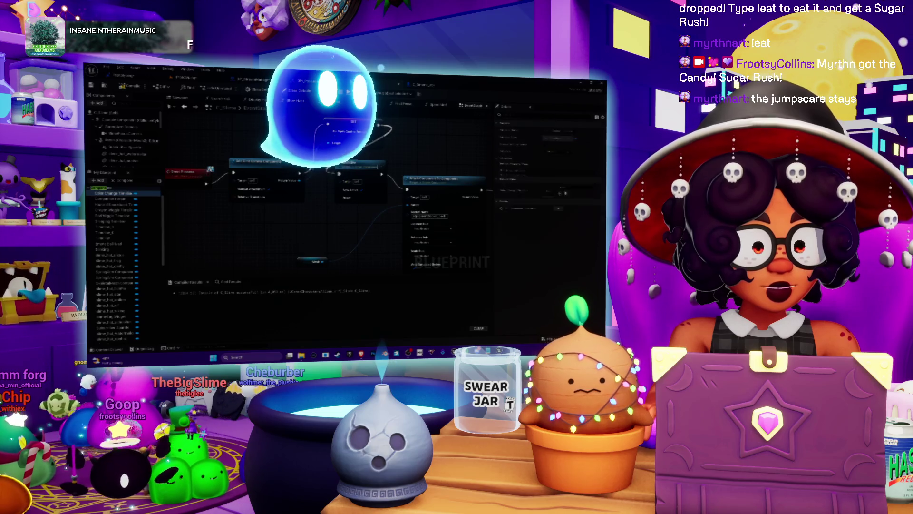
left_click(345, 131)
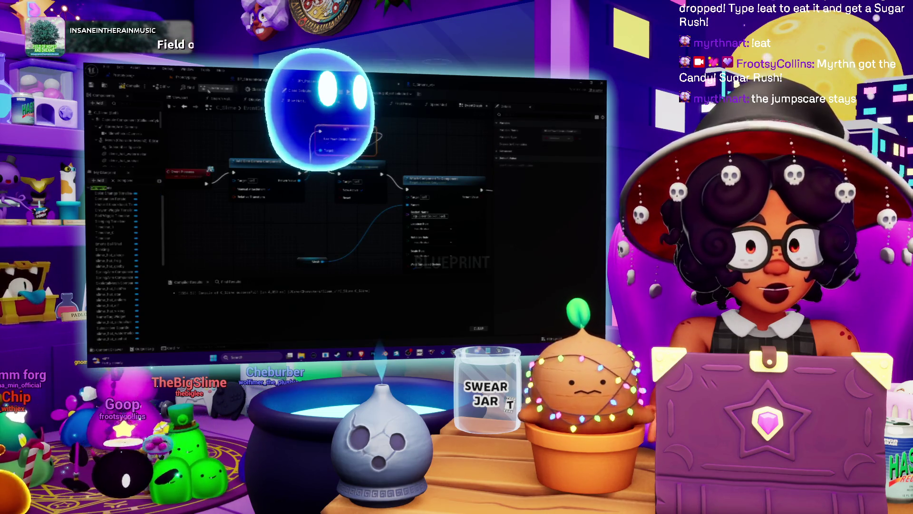
key("alt+Tab")
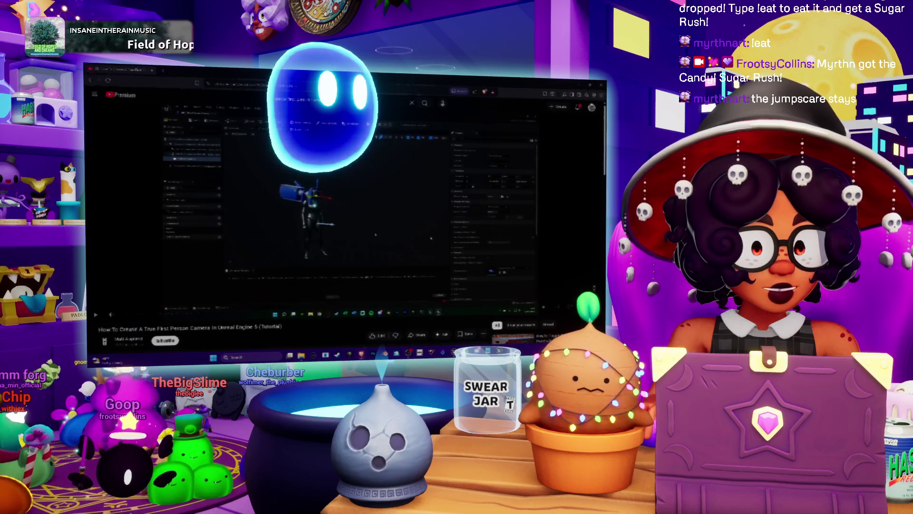
Resume and watch the first-person camera tutorial, then scroll through the 'unreal first person camera' results.
left_click(414, 242)
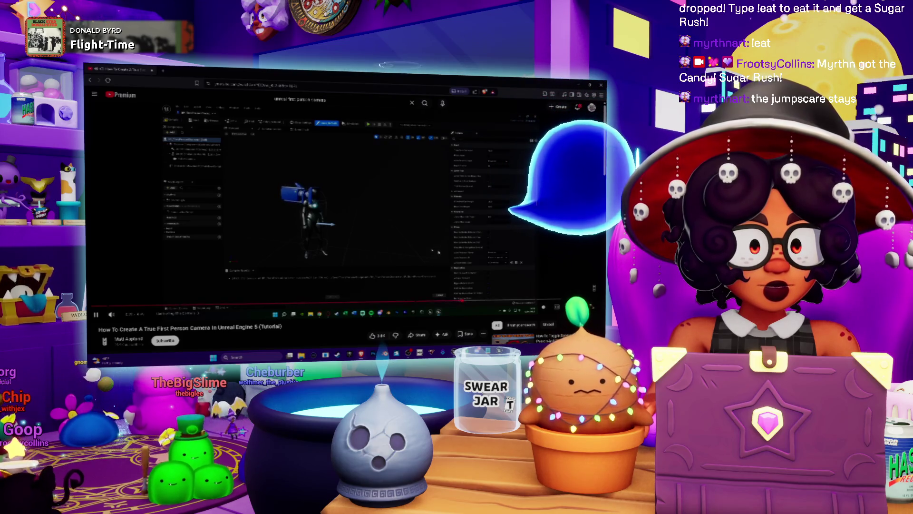
mouse_move(438, 252)
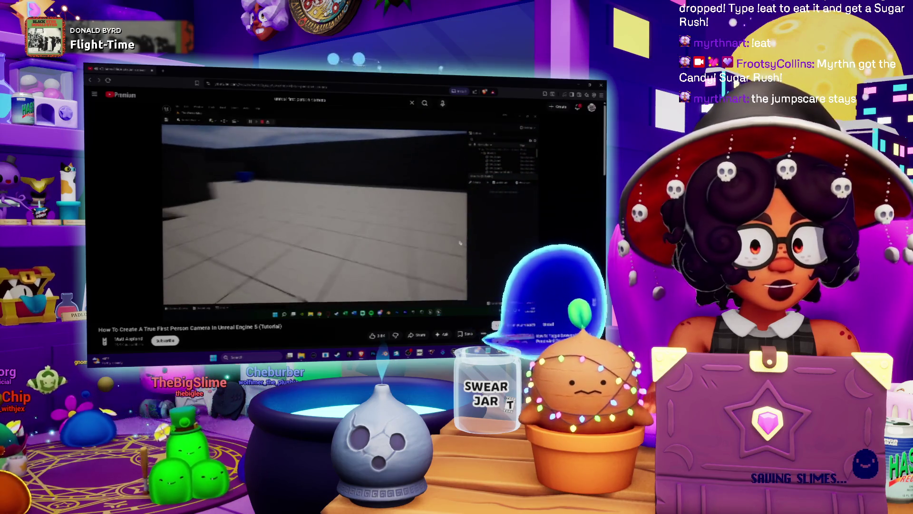
scroll(450, 241, "down", 8)
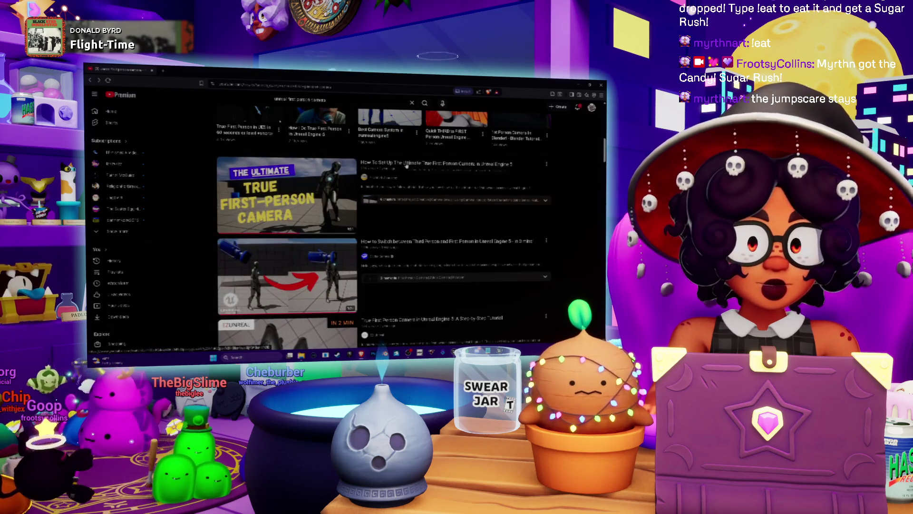
Open The Ultimate True First Person Camera video and seek through its chapters up to the Third Person Template.
left_click(400, 168)
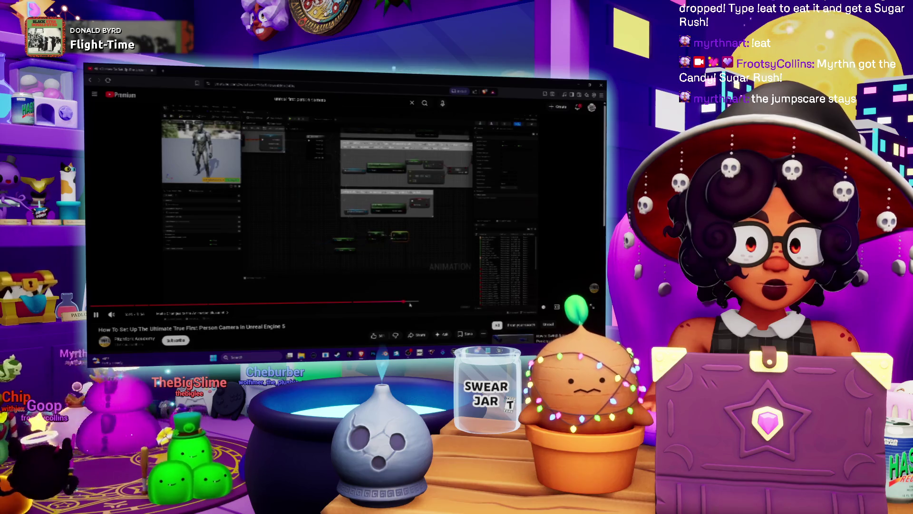
left_click(309, 305)
left_click(260, 305)
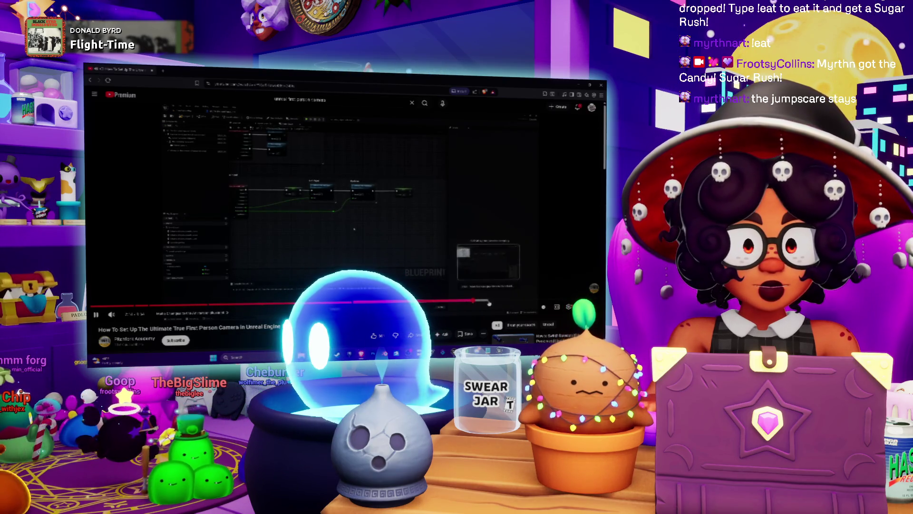
left_click(475, 303)
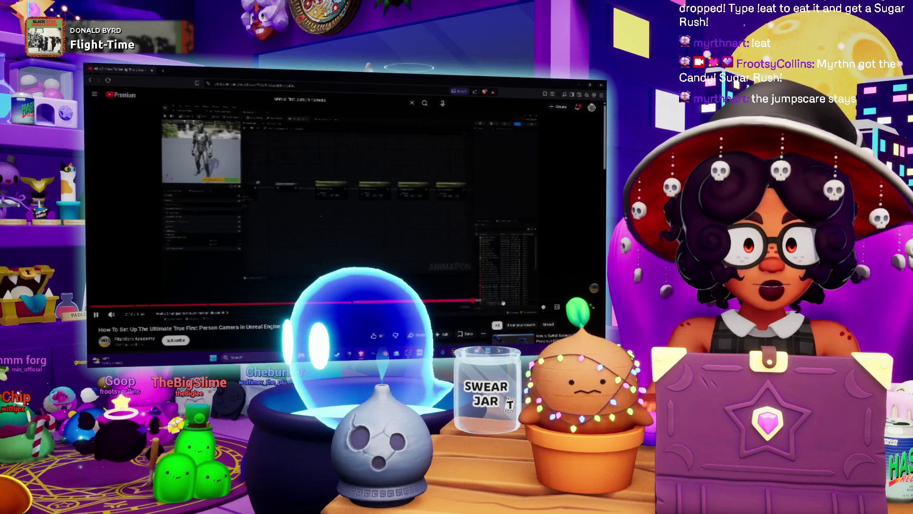
left_click(550, 301)
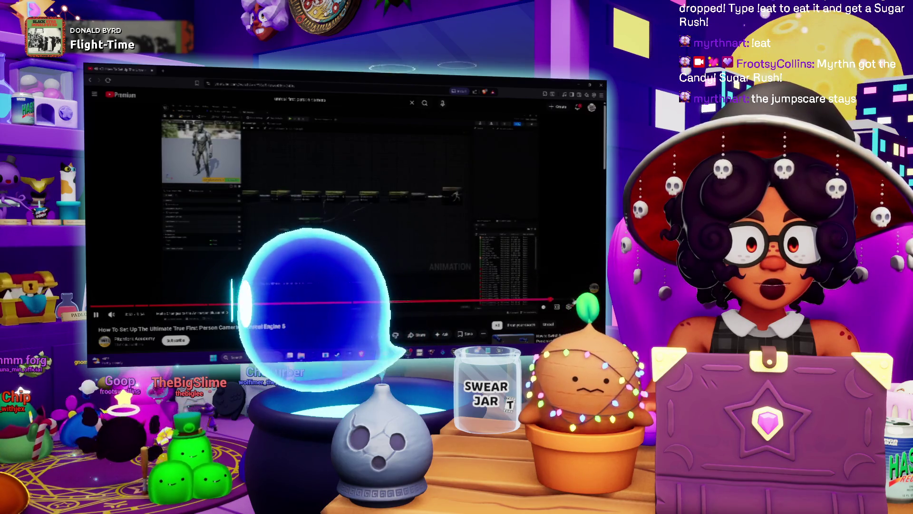
left_click(566, 301)
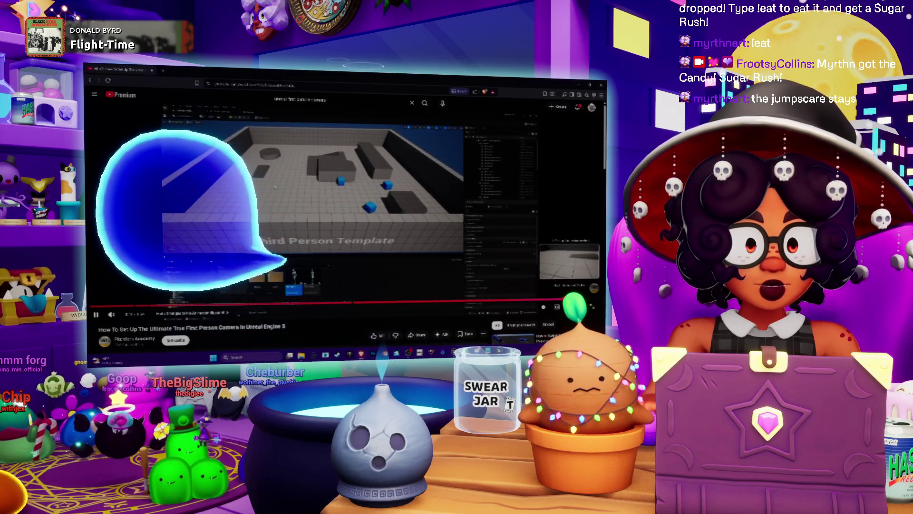
left_click(576, 301)
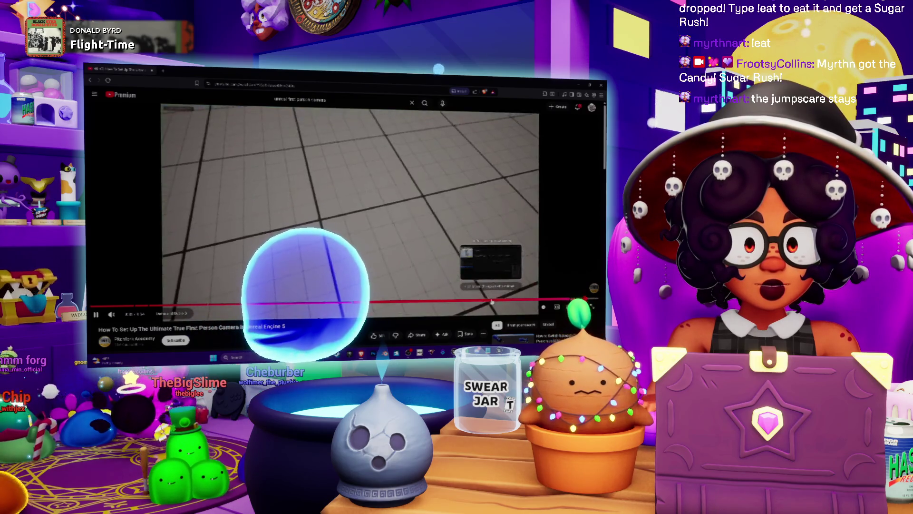
key("alt+Left")
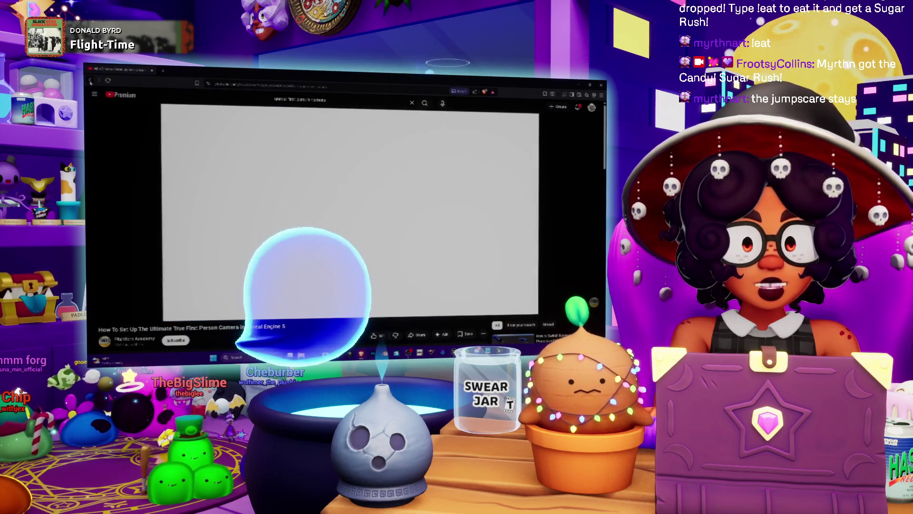
scroll(421, 227, "down", 3)
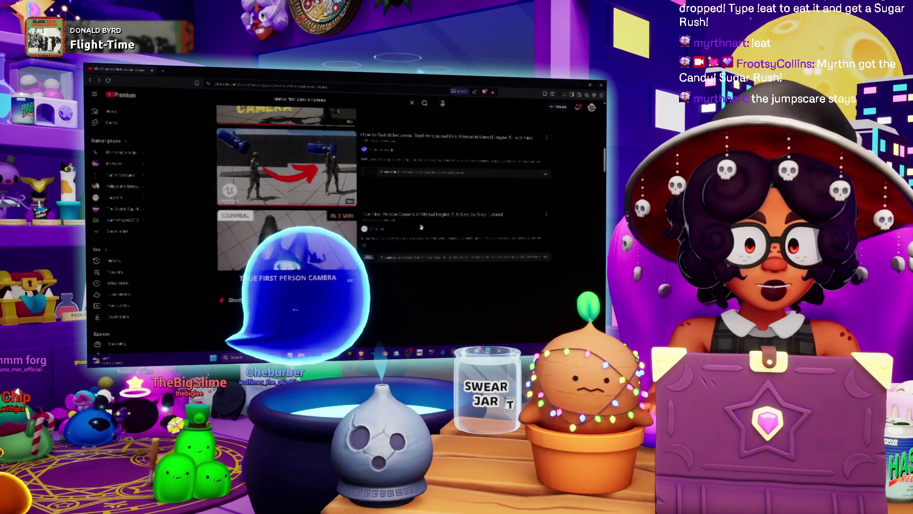
Skim the third-to-first person switching tutorial video, skipping ahead through it.
left_click(438, 148)
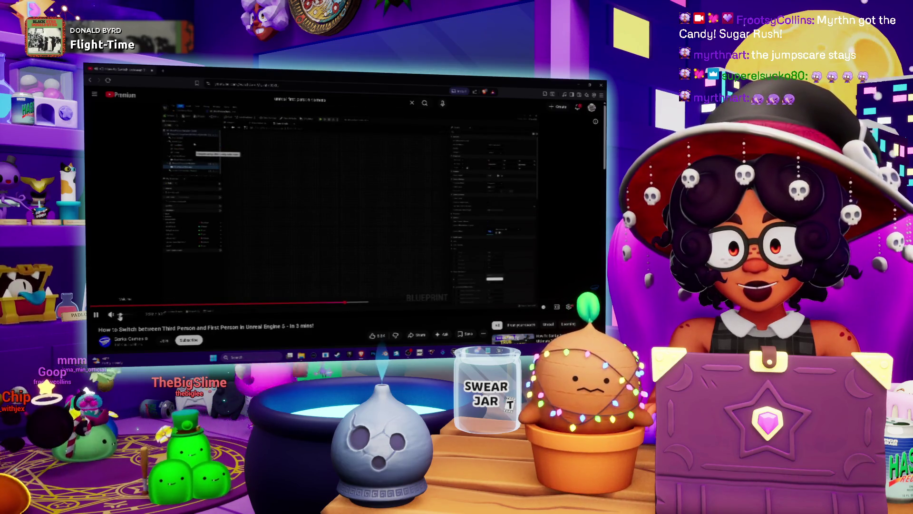
left_click(392, 304)
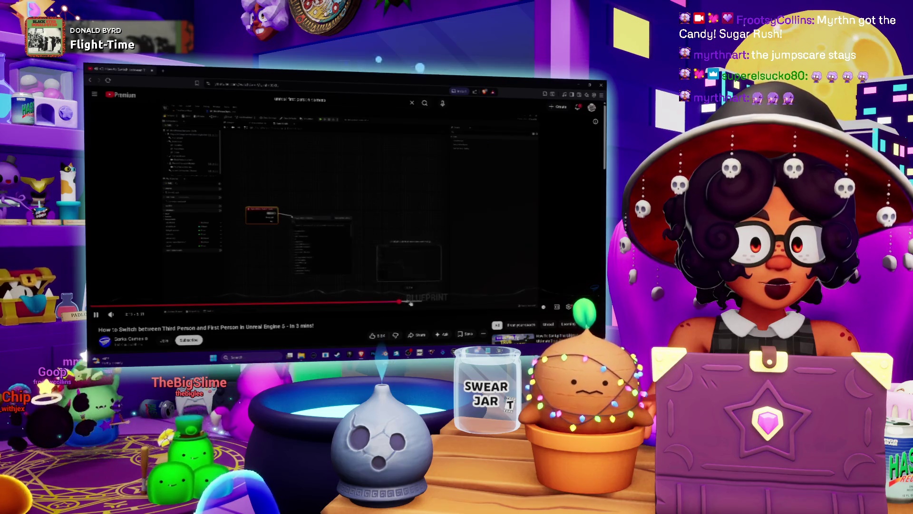
left_click(444, 303)
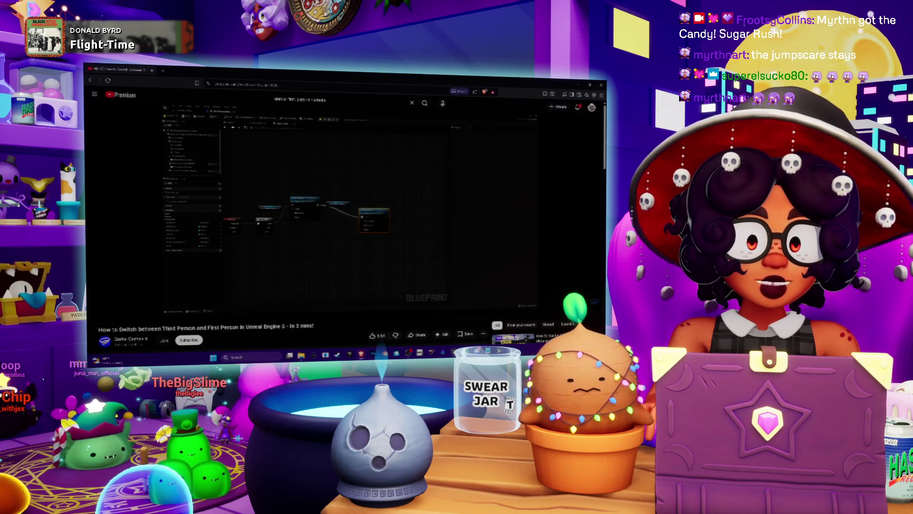
right_click(326, 222)
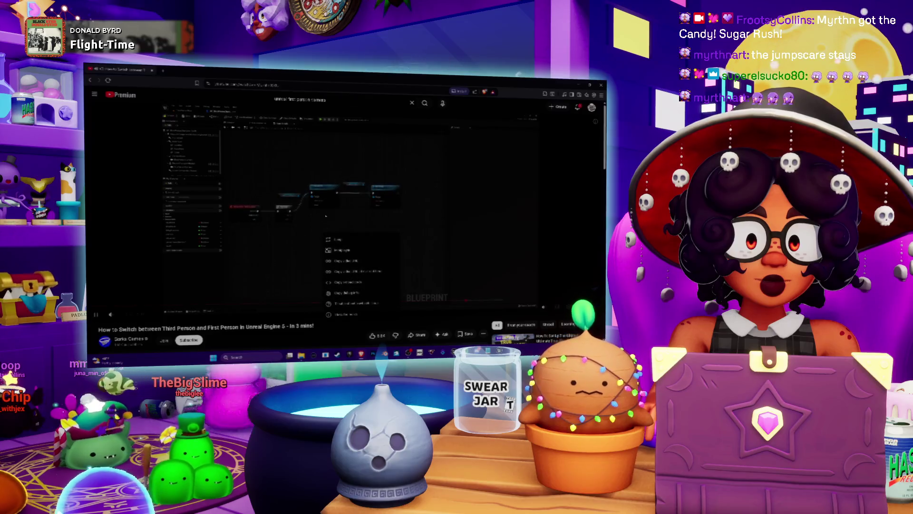
left_click(307, 235)
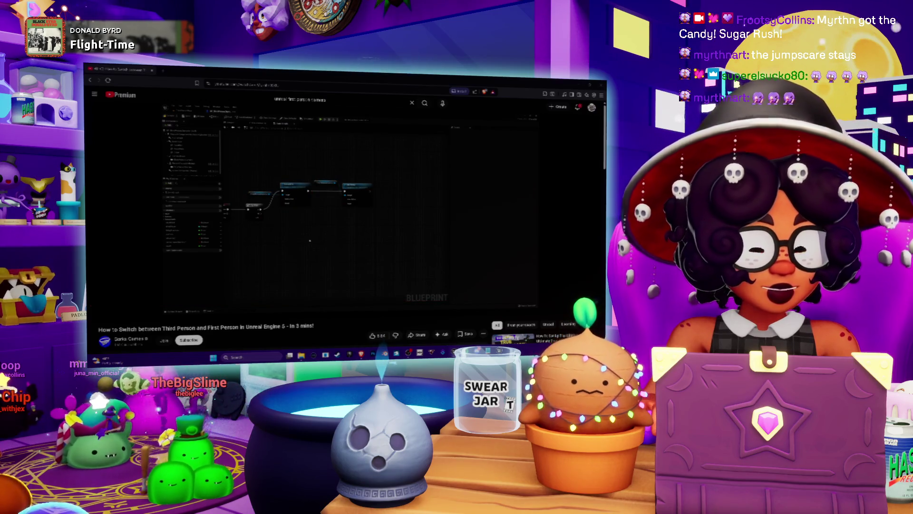
key("super")
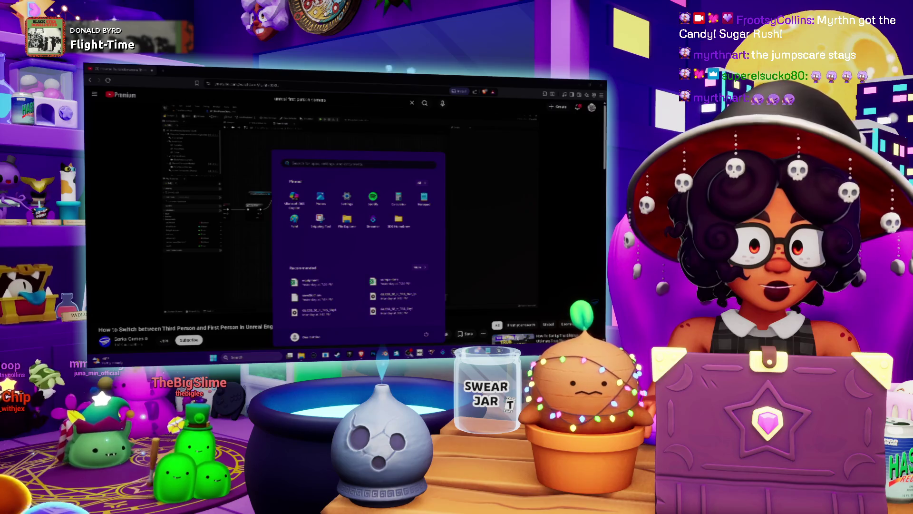
key("super")
Back in the Blueprint, locate the Color Change Timeline and select the camera component and its reference node.
key("alt+Tab")
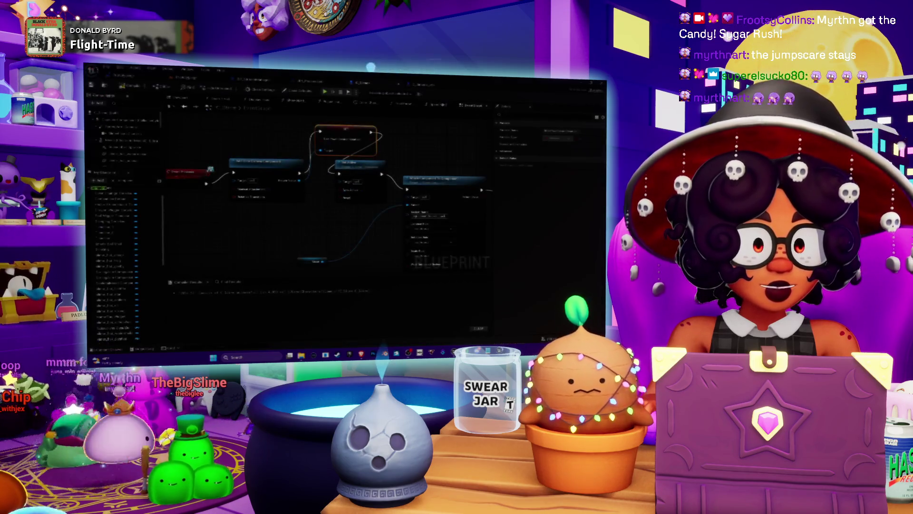
left_click_drag(347, 210, 407, 202)
left_click_drag(339, 152, 367, 184)
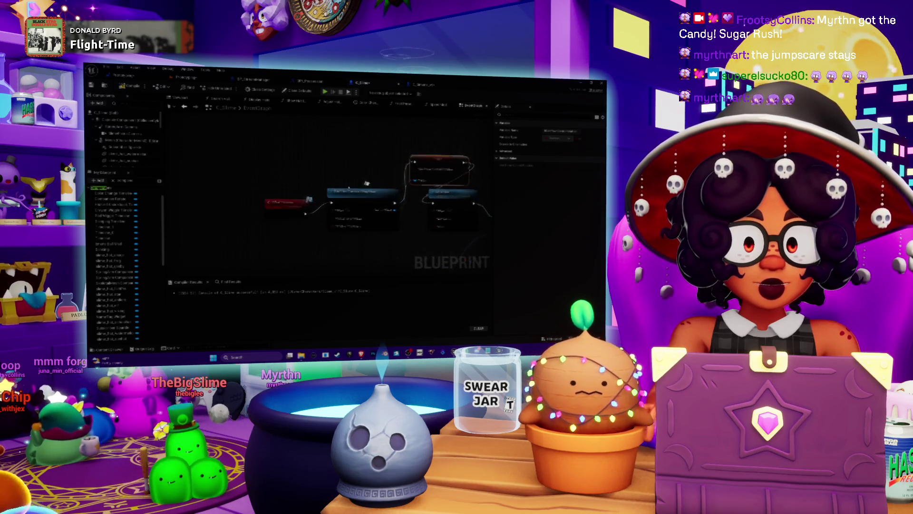
scroll(386, 204, "down", 2)
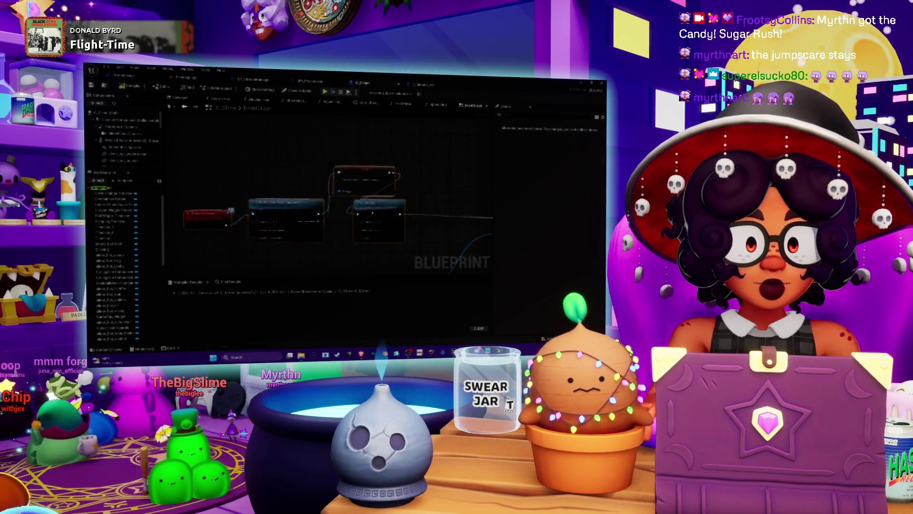
scroll(385, 204, "up", 2)
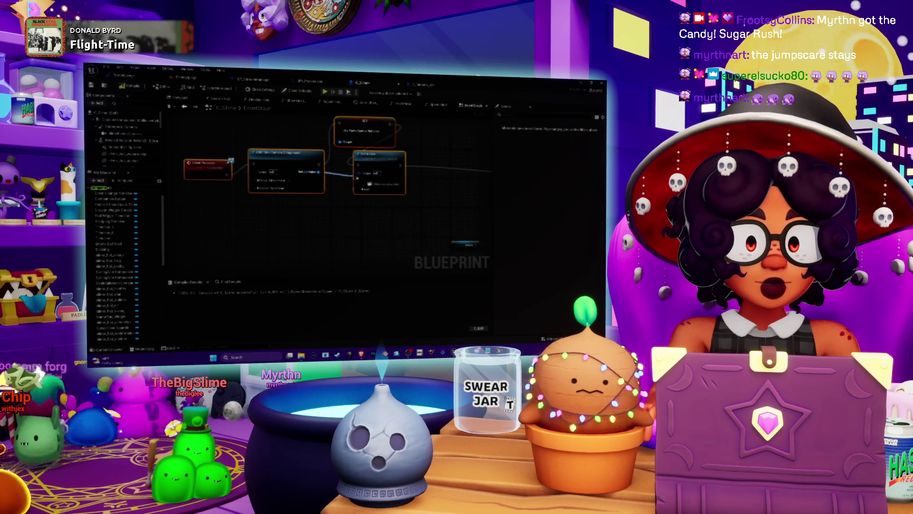
double_click(113, 194)
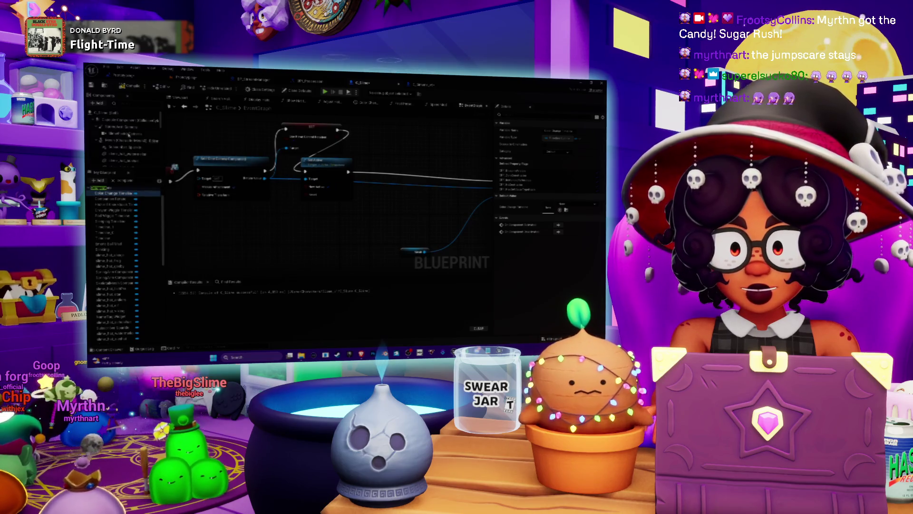
left_click(128, 134)
left_click(421, 163)
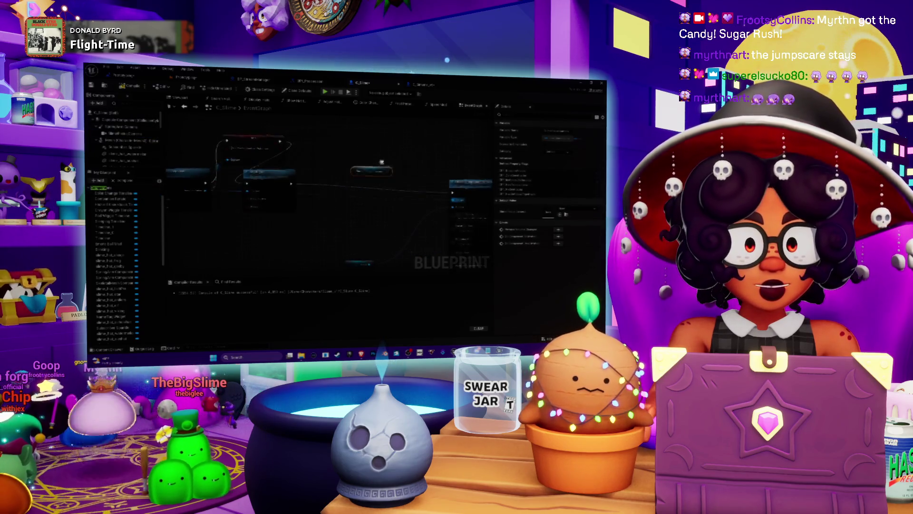
Add a focus node from the camera reference, and wire the Set execution, left node and Mesh into Add Component.
left_click_drag(389, 170, 402, 164)
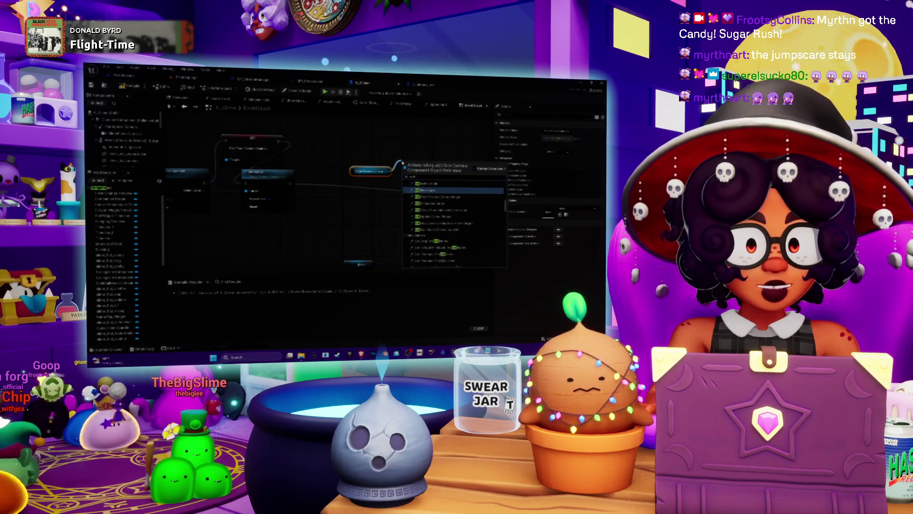
type("focus")
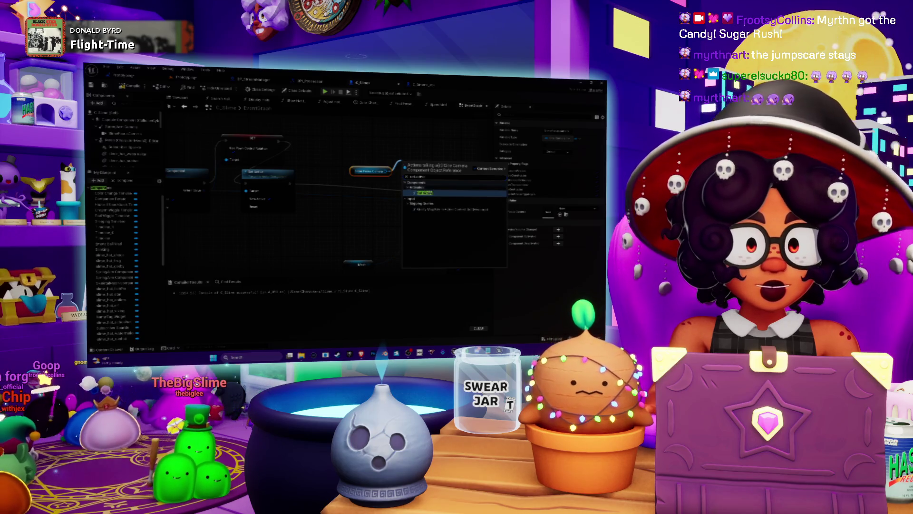
key("Return")
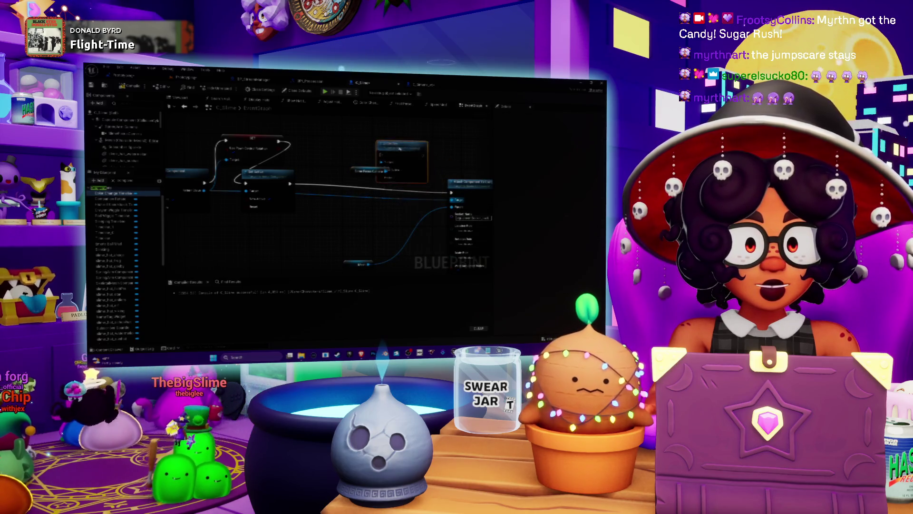
mouse_move(291, 184)
left_mouse_down()
mouse_move(396, 151)
mouse_move(452, 190)
left_mouse_up()
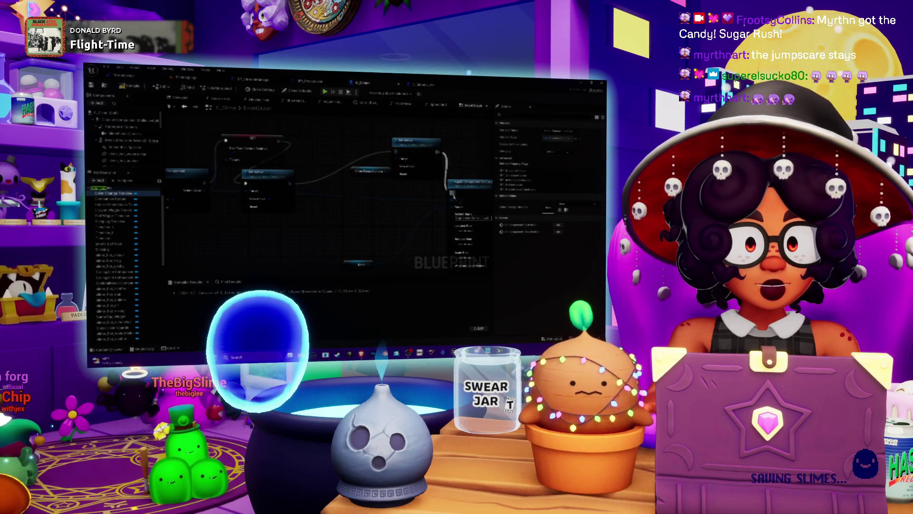
left_click_drag(204, 191, 452, 200)
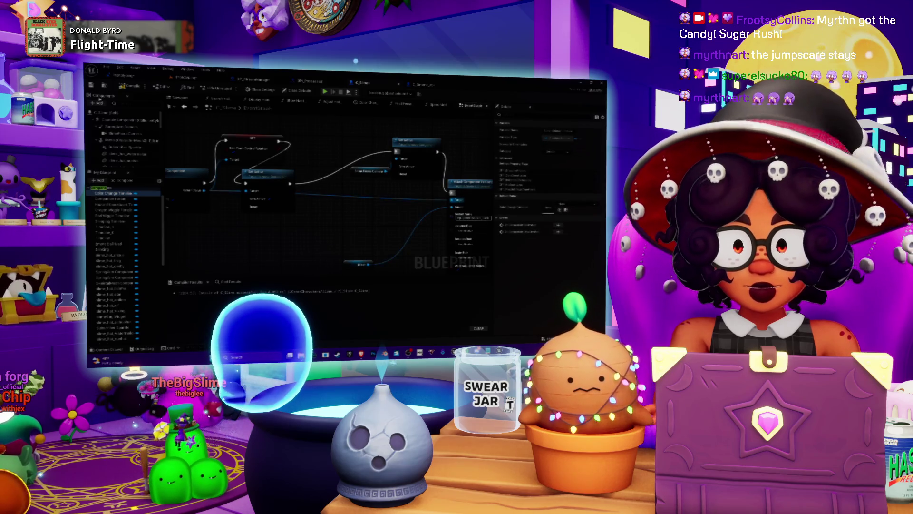
left_click_drag(369, 264, 452, 206)
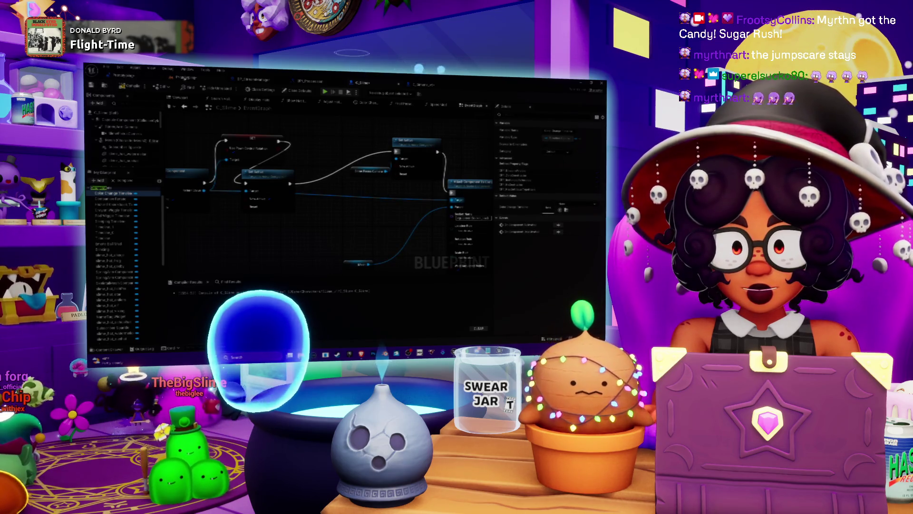
key("ctrl+Tab")
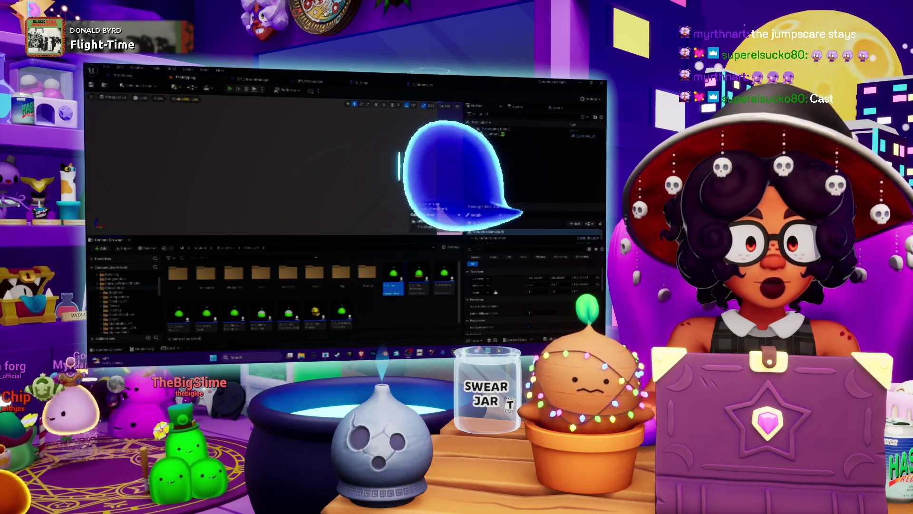
key("alt+p")
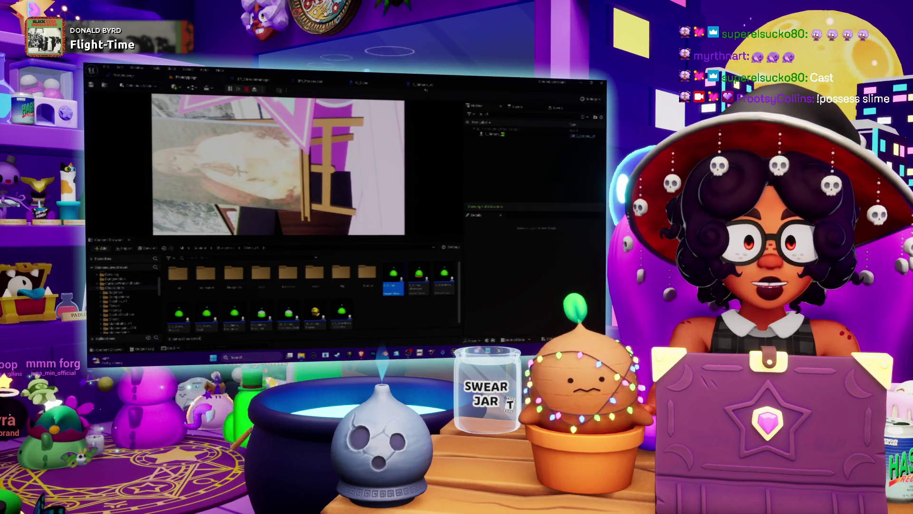
key("Escape")
left_click(373, 84)
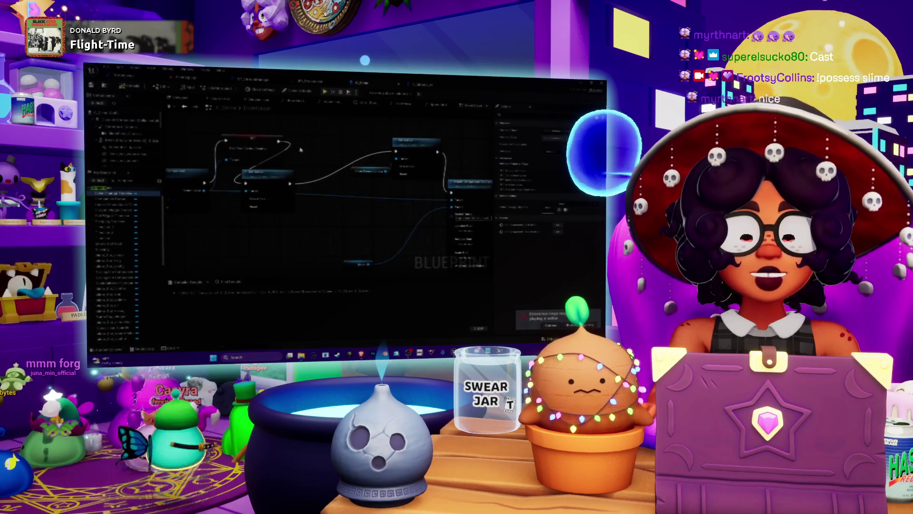
In C_Slime, add a Make Transform node from the Relative Transform pin via 'relative' and position it up-left.
scroll(307, 169, "up", 2)
left_click_drag(297, 189, 330, 178)
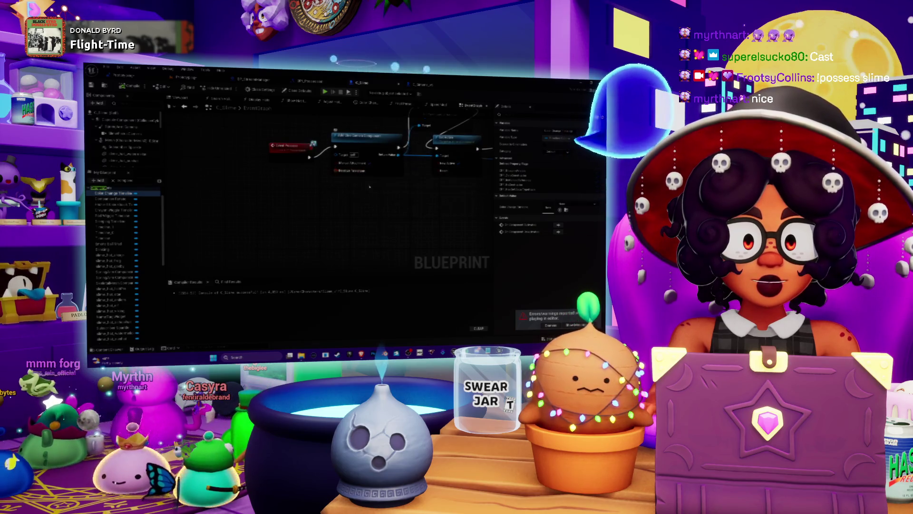
left_click_drag(362, 183, 331, 221)
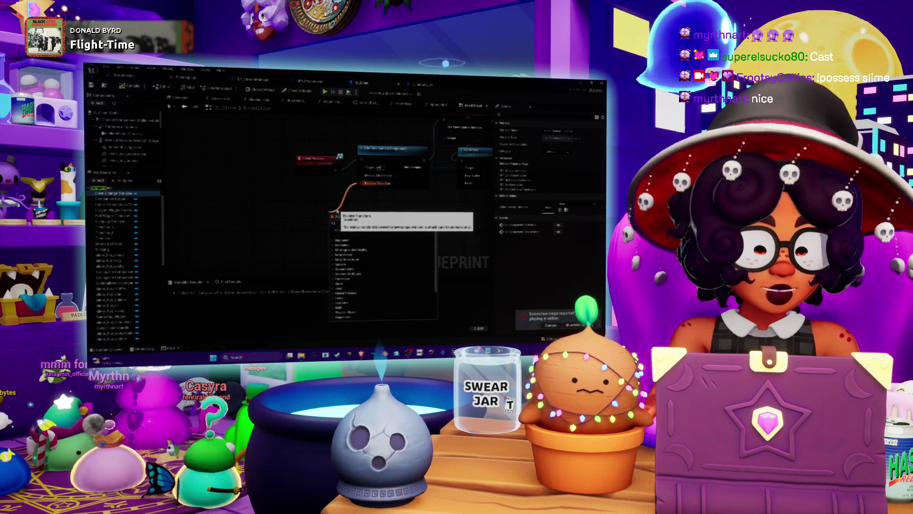
type("relative")
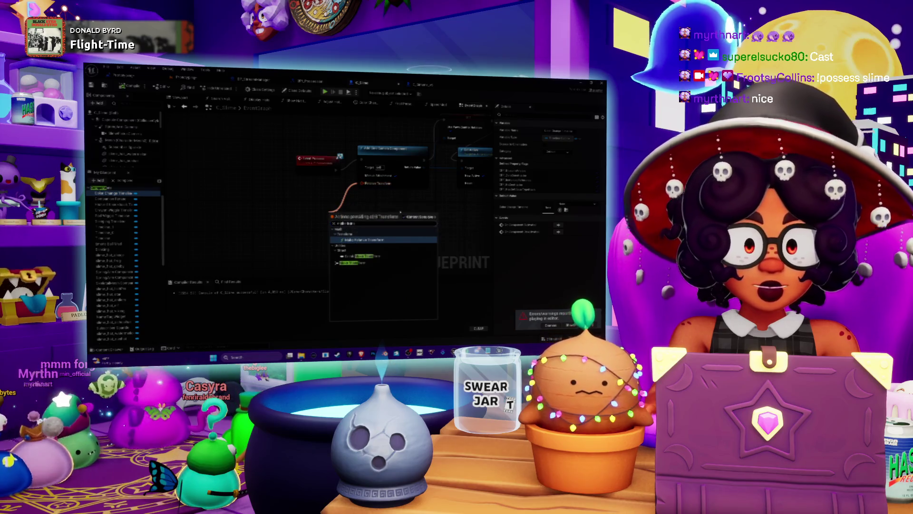
left_click(352, 263)
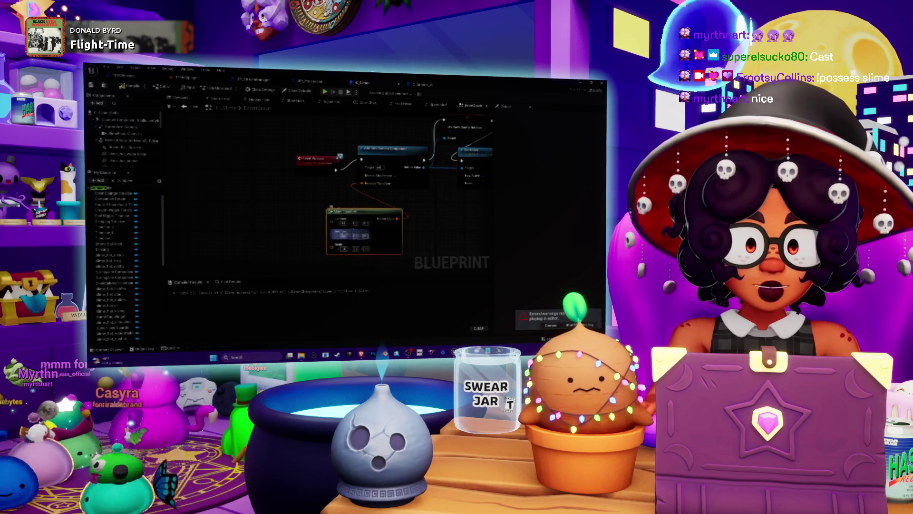
left_click_drag(333, 211, 279, 180)
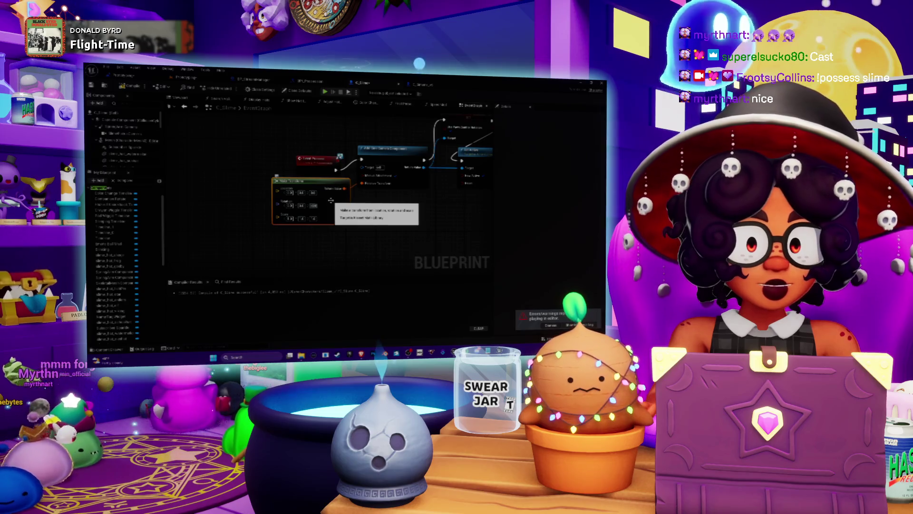
left_click_drag(331, 201, 285, 204)
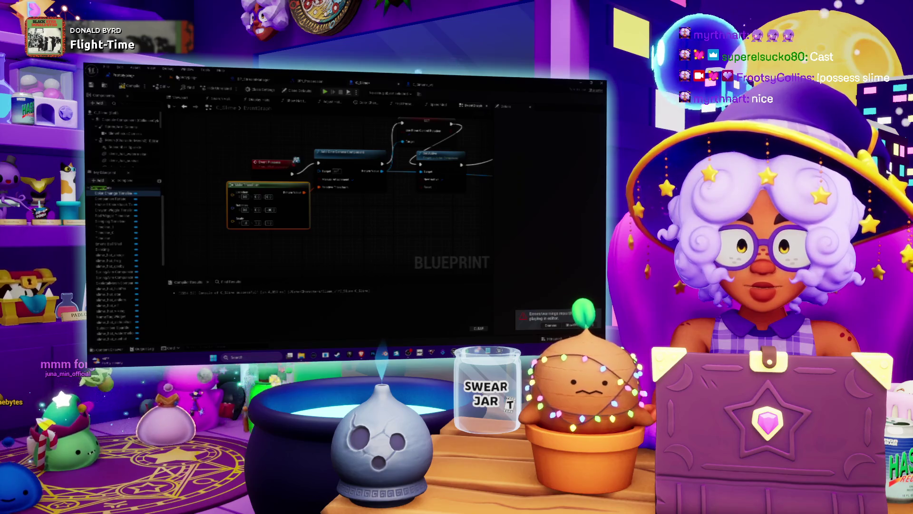
left_click(177, 77)
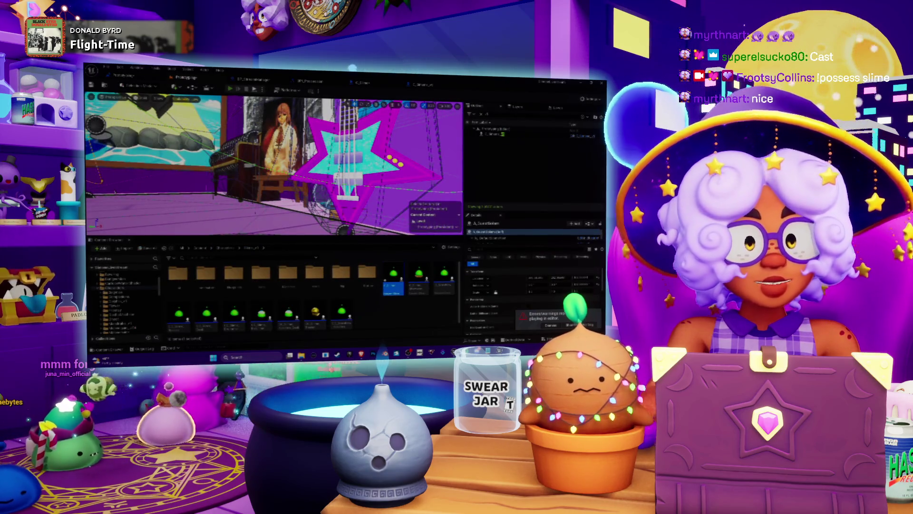
Compile the slime blueprints and run a test play of the level, then end it.
key("alt+p")
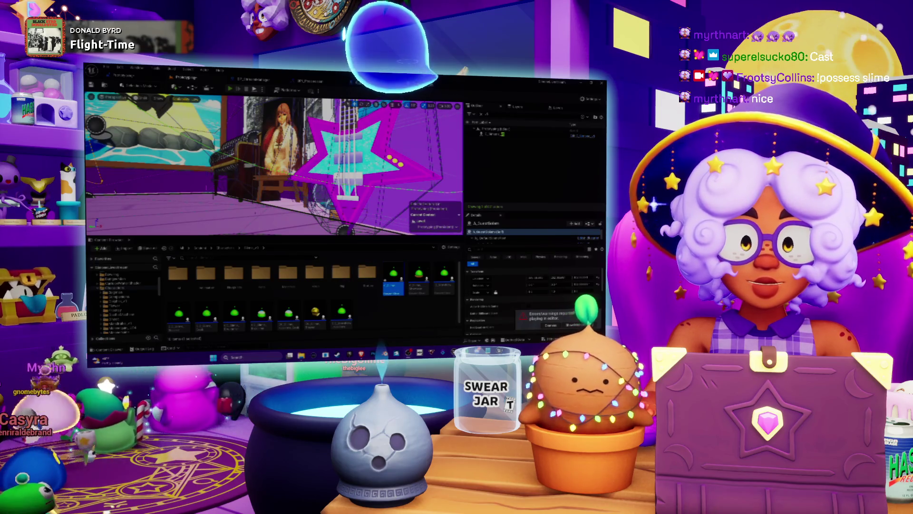
key("alt+p")
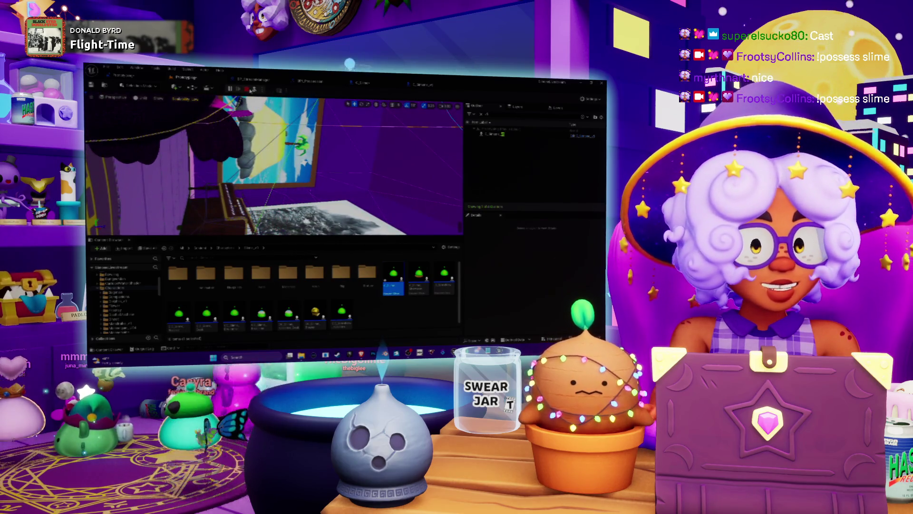
left_click(248, 89)
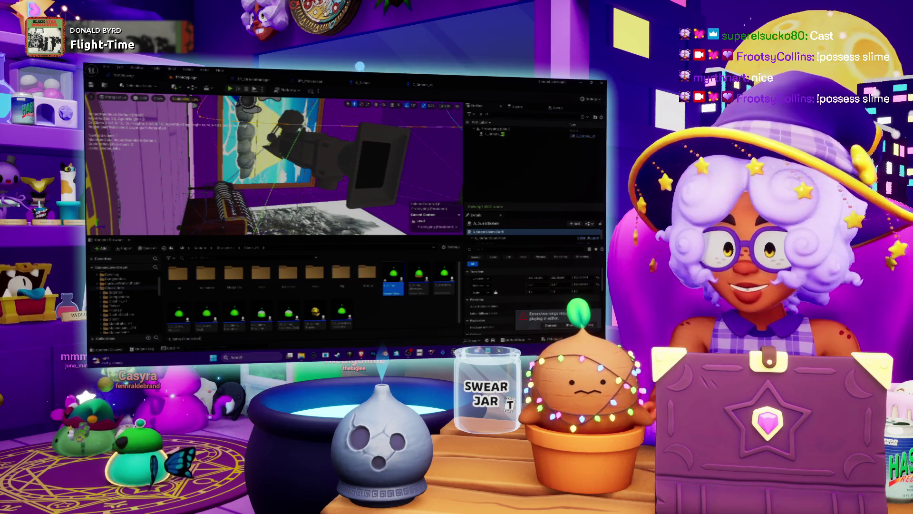
Save all modified content through the Save Content dialog.
key("ctrl+shift+s")
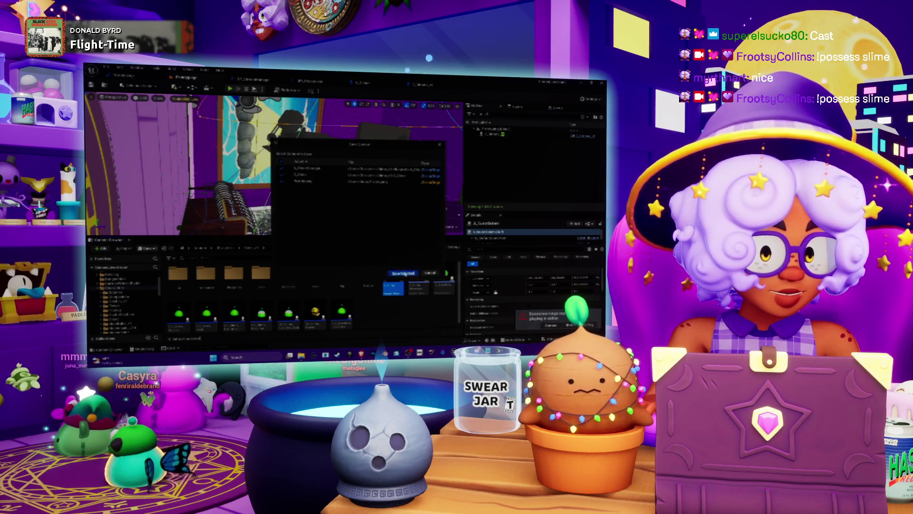
key("Return")
key("alt+Tab")
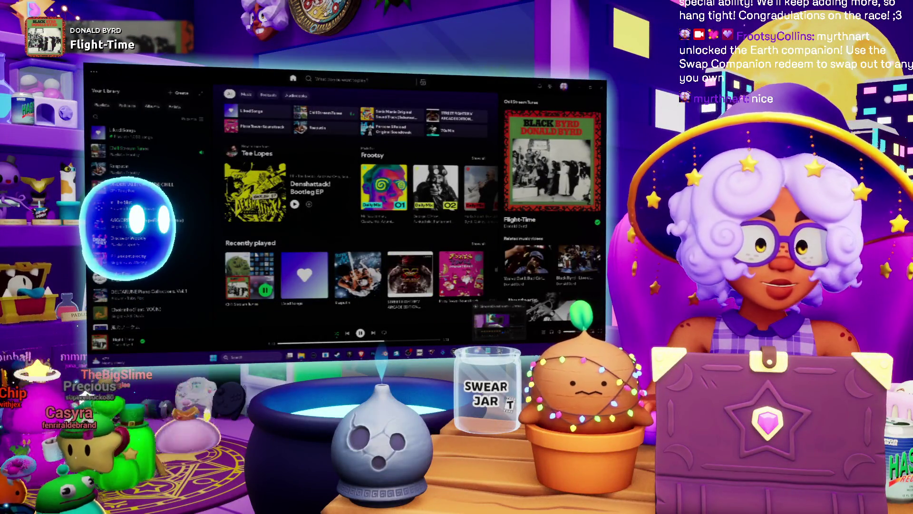
Switch from Spotify's music library back to the Unreal Engine level editor.
key("alt+Tab")
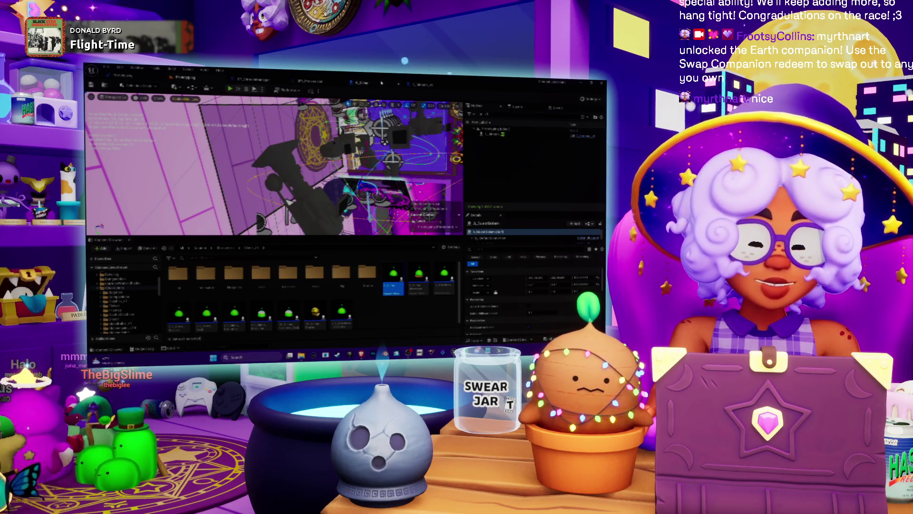
Open the C_Slime event graph and pan around, inspecting a node's details.
left_click(381, 82)
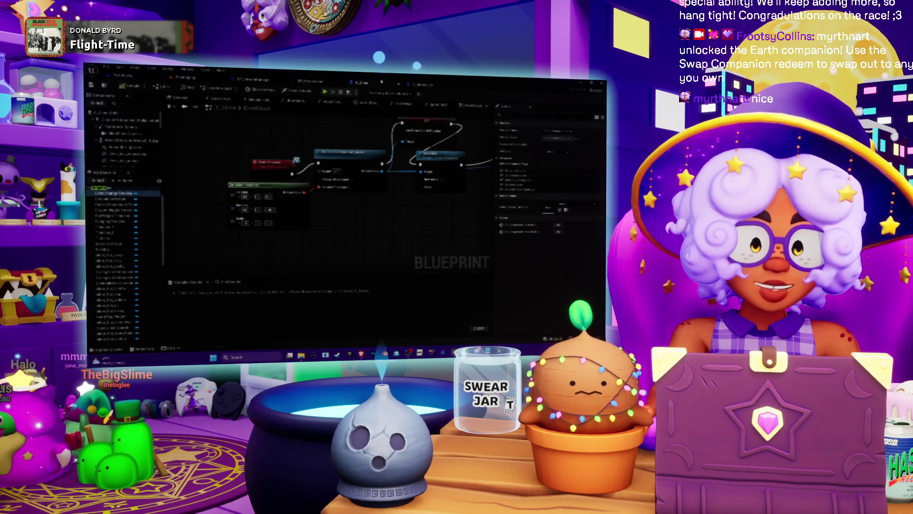
scroll(351, 188, "down", 3)
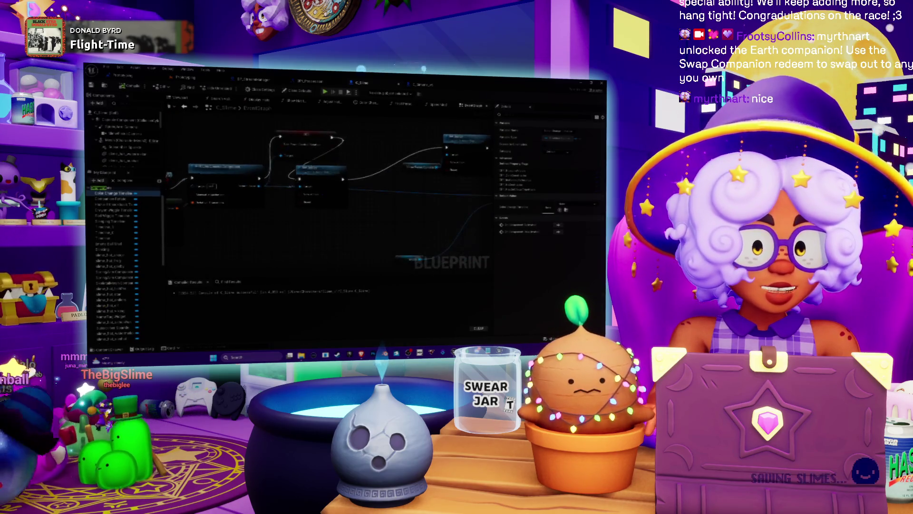
scroll(299, 196, "up", 3)
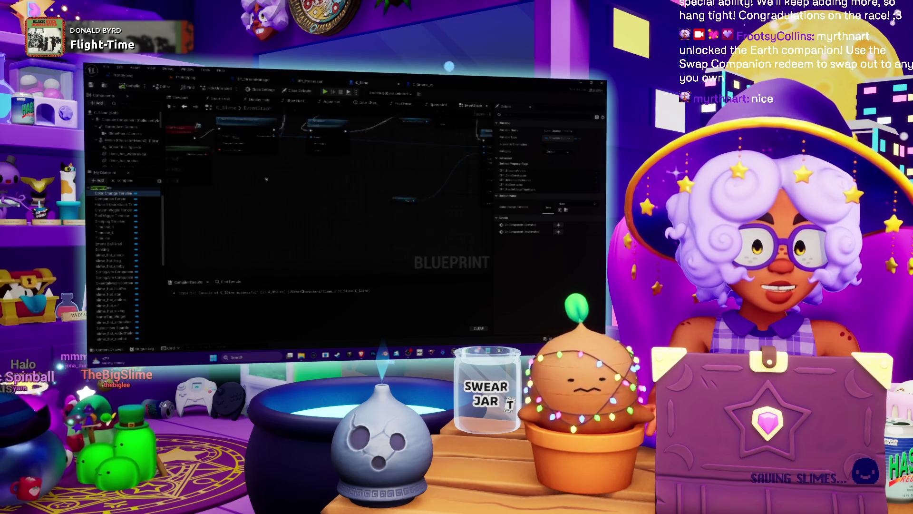
left_click(281, 151)
left_click_drag(316, 170, 260, 182)
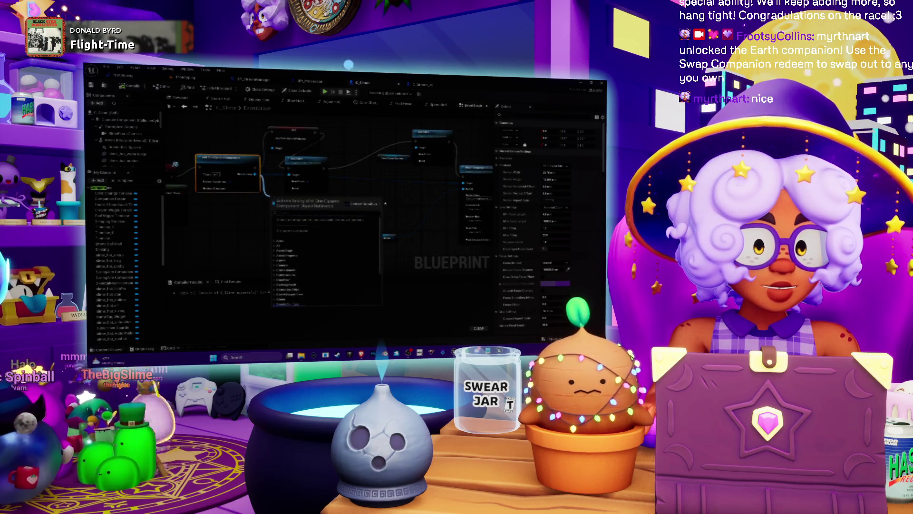
Drag a new wire into empty space and add a getter node found by searching 'get'.
left_click_drag(365, 215, 344, 175)
right_click(343, 175)
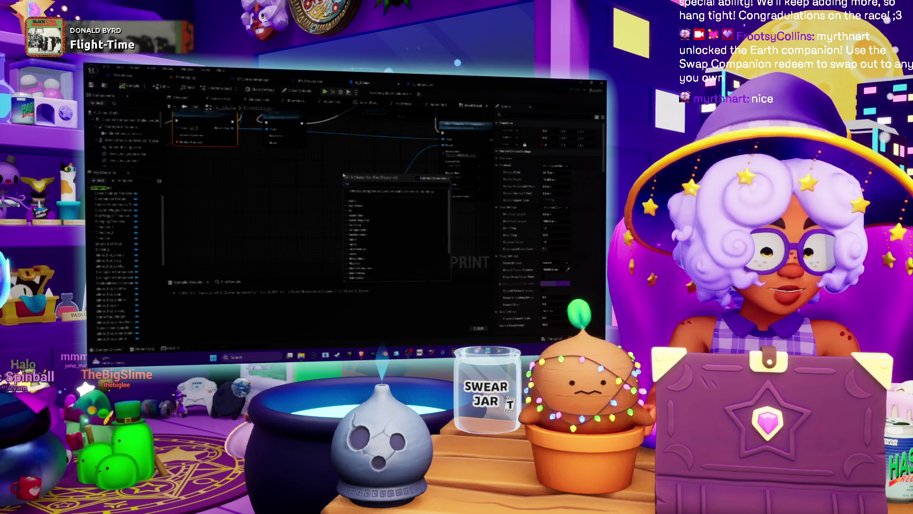
type("get")
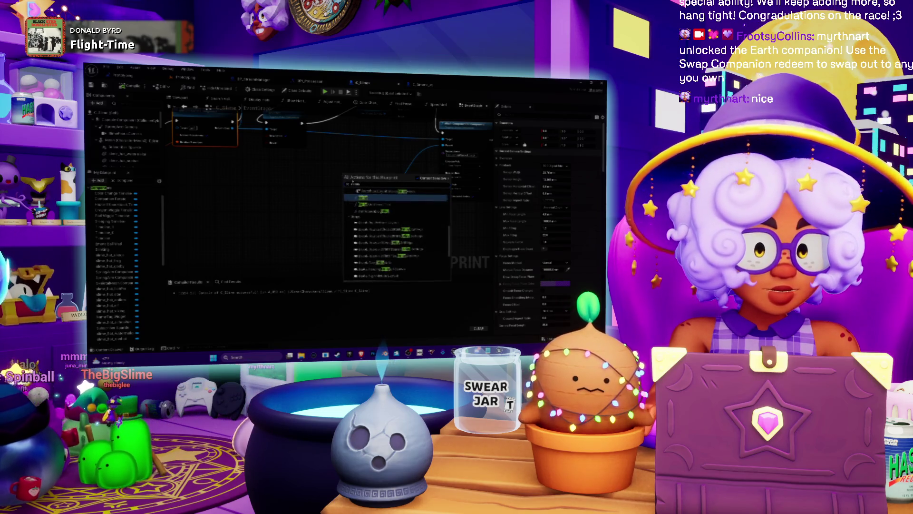
left_click(368, 201)
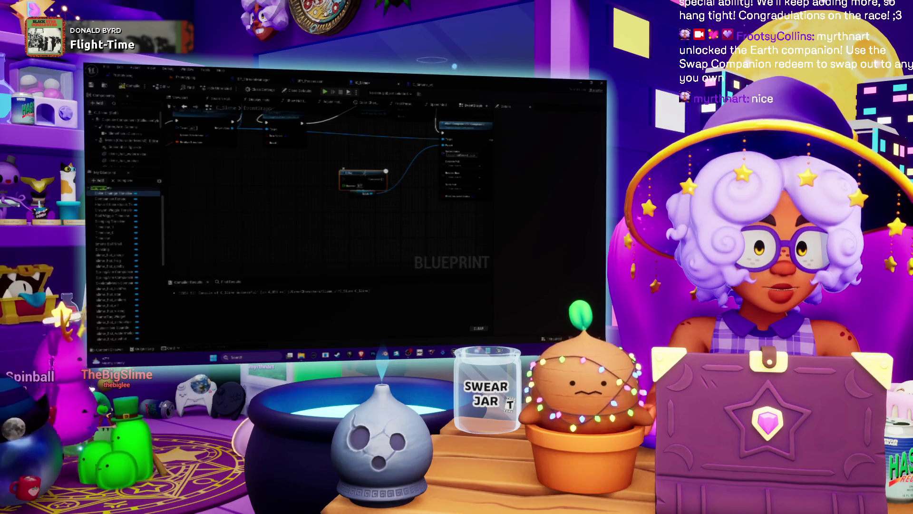
left_click(320, 236)
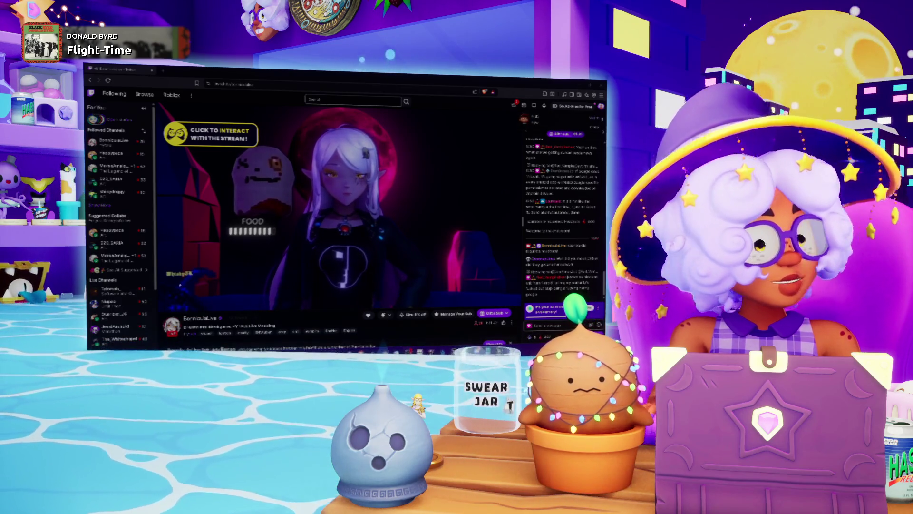
Pause the raided channel's live stream in the Twitch video player.
left_click(402, 209)
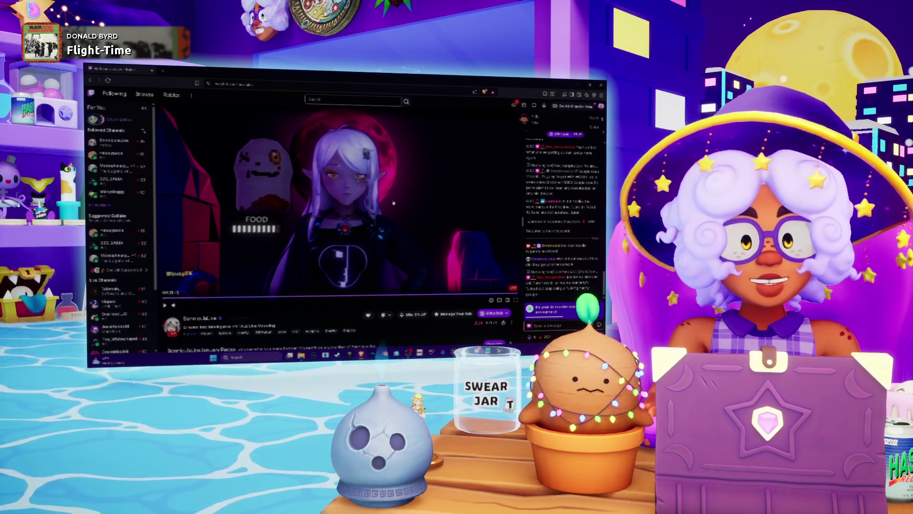